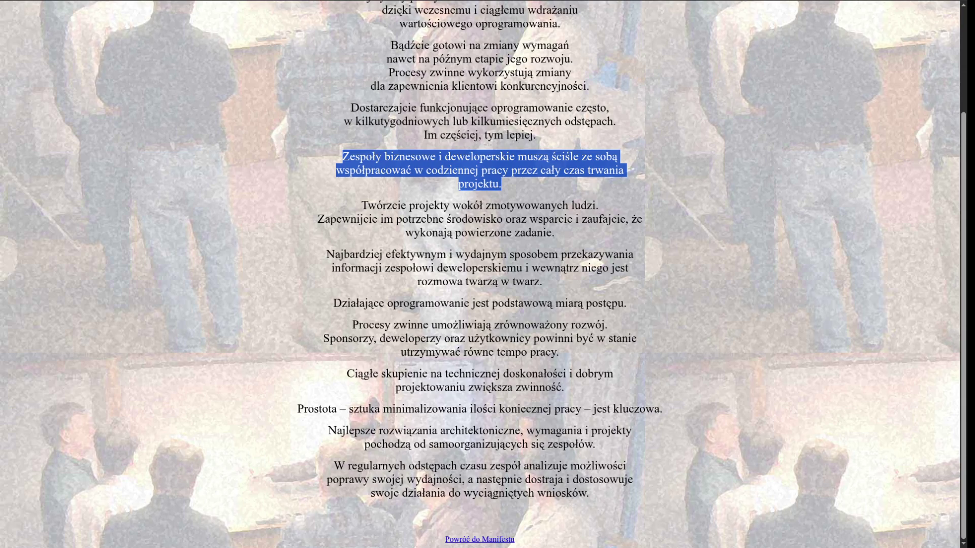
# Highlight the 'Zespoły biznesowe' and 'Twórzcie projekty' paragraphs of the Polish Agile principles.
pyautogui.tripleClick(479, 183)
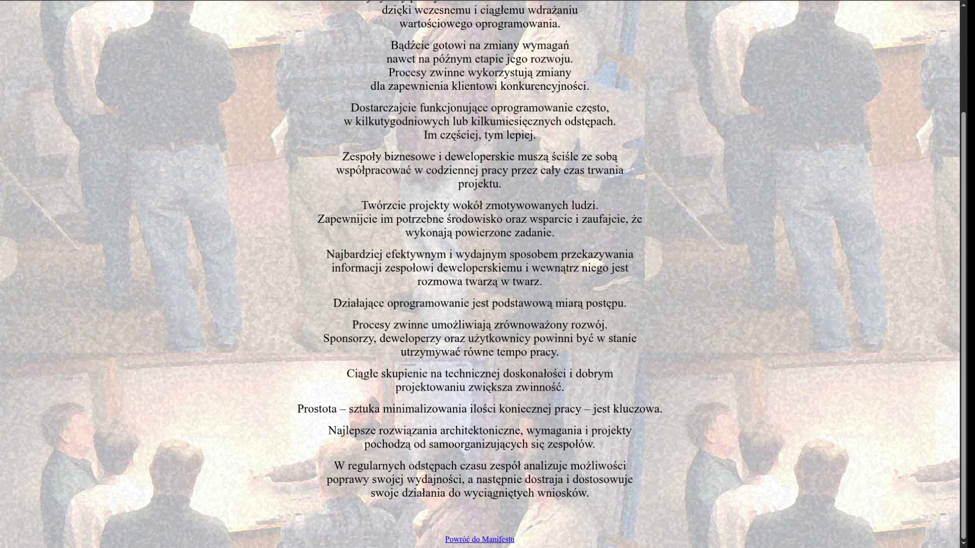
pyautogui.moveTo(361, 205); pyautogui.dragTo(554, 219)
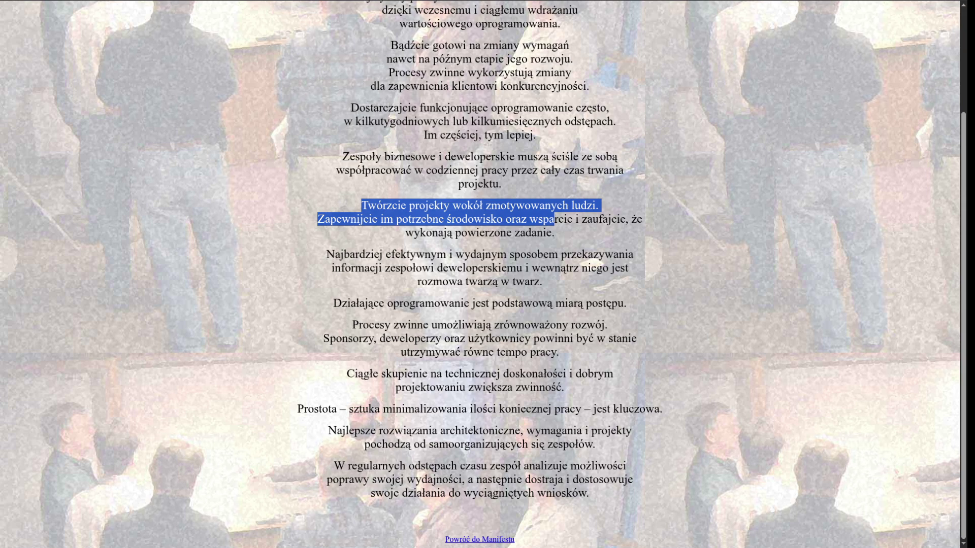
pyautogui.moveTo(555, 232)
pyautogui.mouseDown()
pyautogui.moveTo(344, 219)
pyautogui.moveTo(361, 205)
pyautogui.mouseUp()
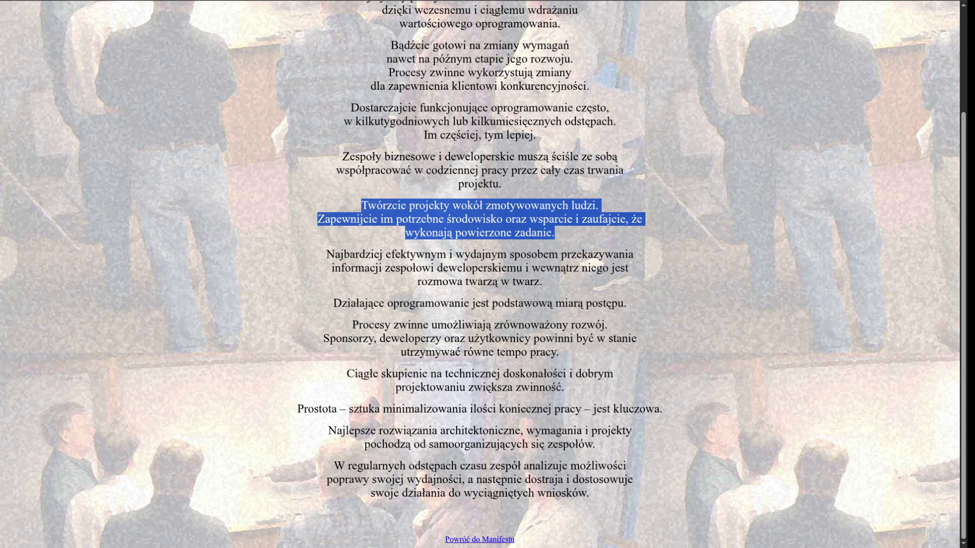
# Highlight the 'Najbardziej efektywnym' paragraph while reading it, then clear the selection.
pyautogui.moveTo(542, 282); pyautogui.dragTo(326, 254)
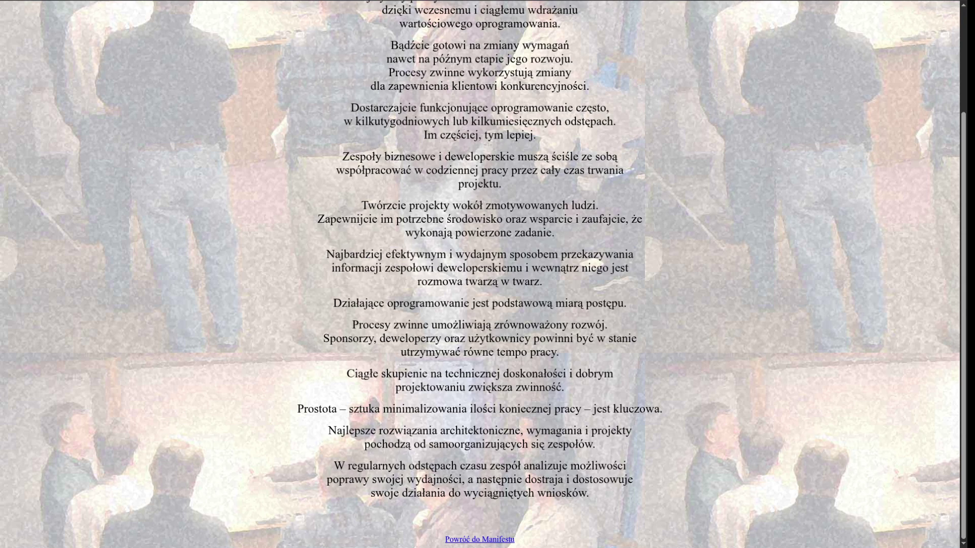
pyautogui.moveTo(542, 282)
pyautogui.mouseDown()
pyautogui.moveTo(331, 268)
pyautogui.moveTo(326, 254)
pyautogui.mouseUp()
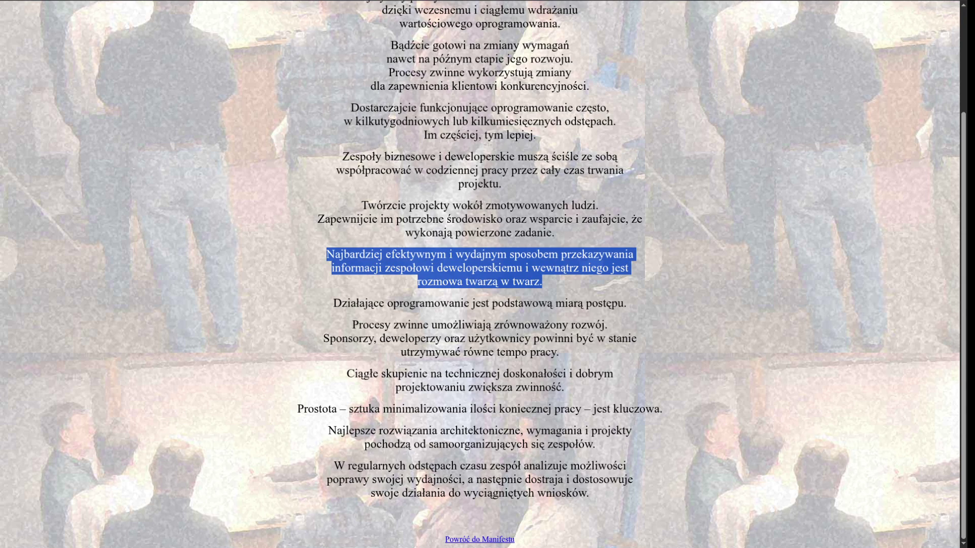
pyautogui.moveTo(542, 282); pyautogui.dragTo(326, 254)
pyautogui.click(326, 253)
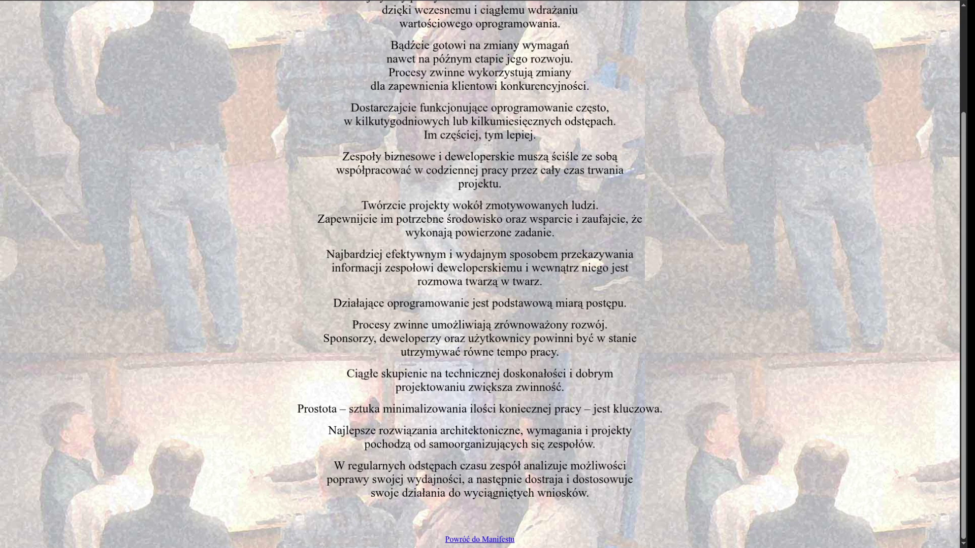
# Highlight the 'Działające oprogramowanie' line and the 'Procesy zwinne' paragraph.
pyautogui.tripleClick(479, 303)
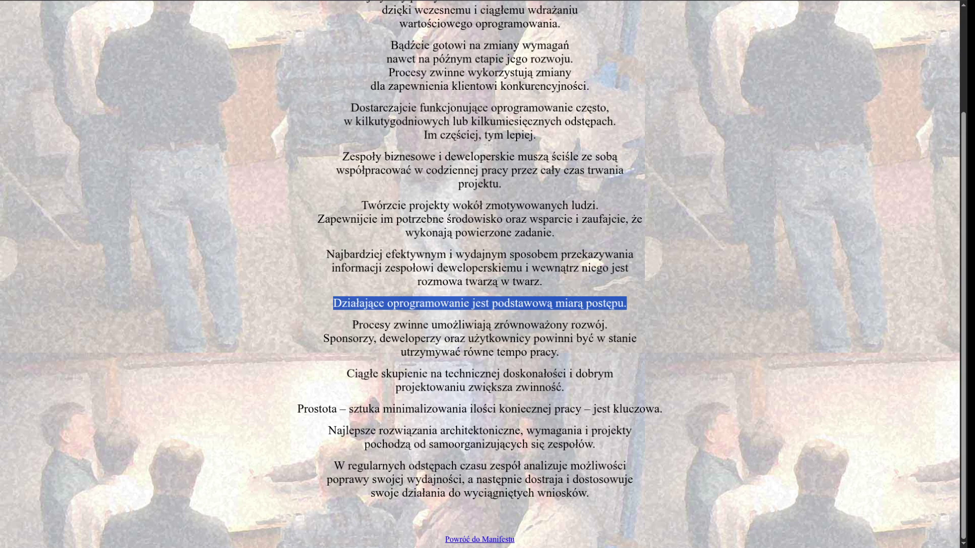
pyautogui.tripleClick(606, 303)
pyautogui.moveTo(559, 352)
pyautogui.mouseDown()
pyautogui.moveTo(330, 338)
pyautogui.moveTo(352, 325)
pyautogui.moveTo(594, 339)
pyautogui.moveTo(559, 352)
pyautogui.mouseUp()
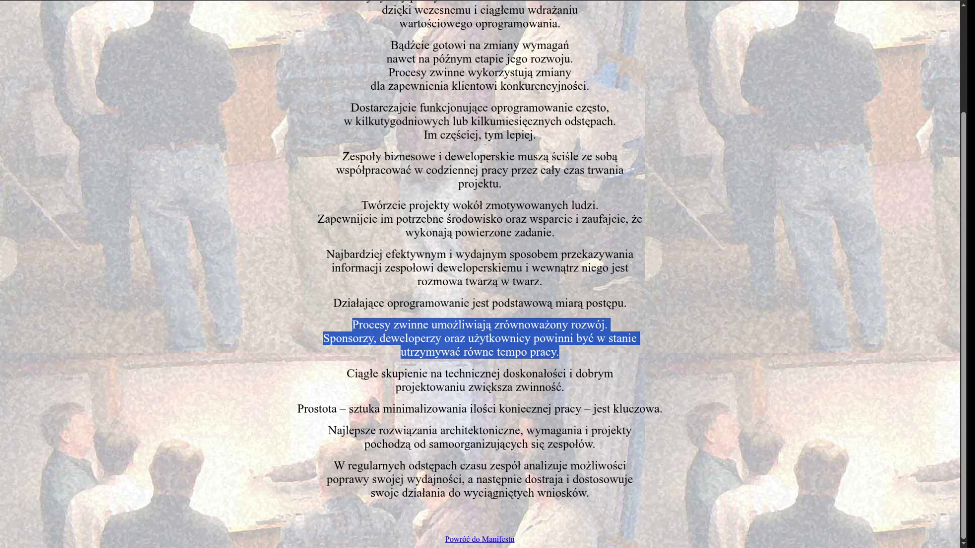
pyautogui.scroll(3, 480, 274)
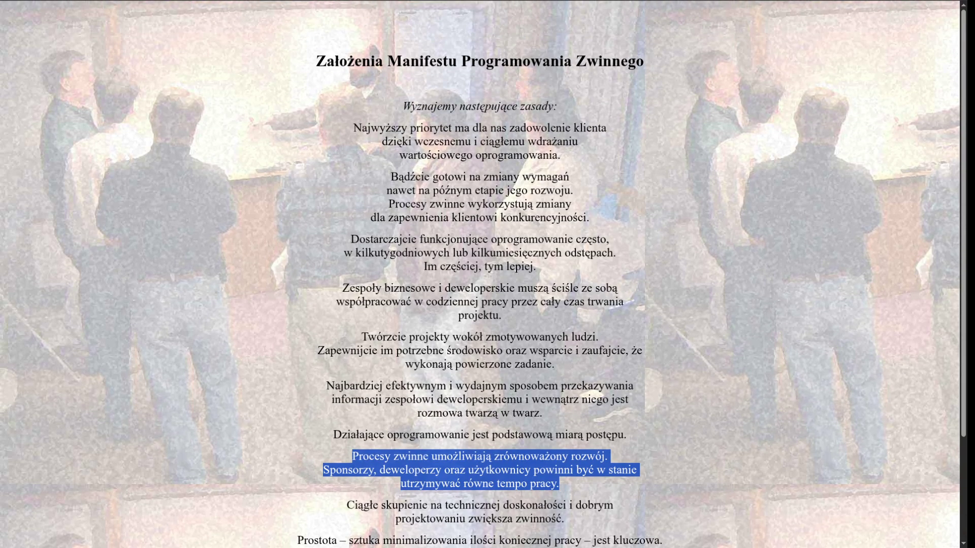
pyautogui.scroll(-3, 479, 275)
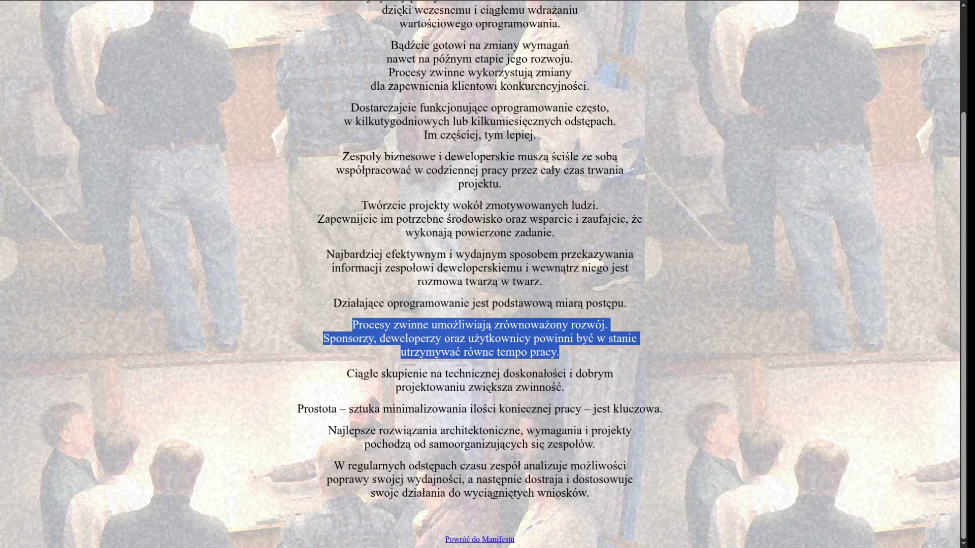
# Highlight the technical excellence principle, then clear the highlight.
pyautogui.moveTo(354, 373); pyautogui.dragTo(358, 374)
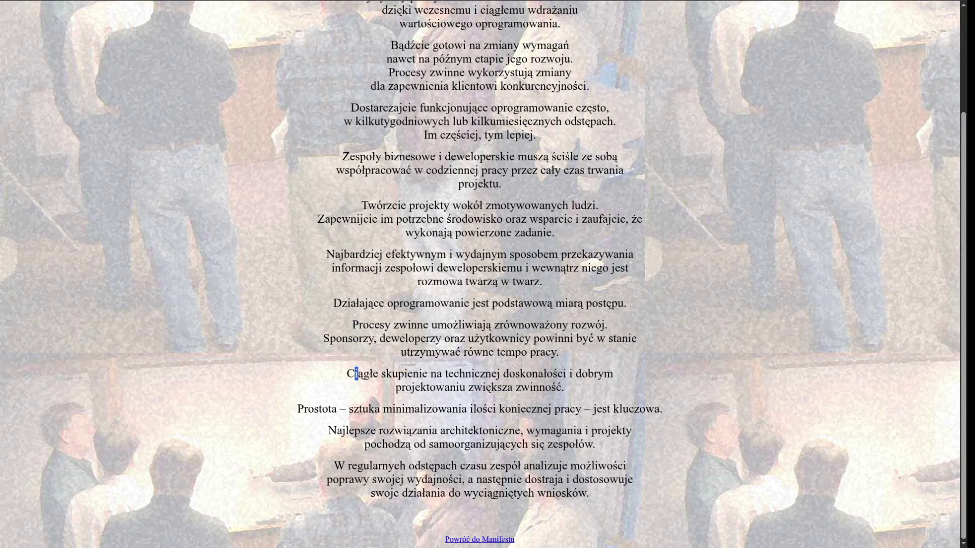
pyautogui.click(356, 373)
pyautogui.moveTo(564, 387); pyautogui.dragTo(347, 373)
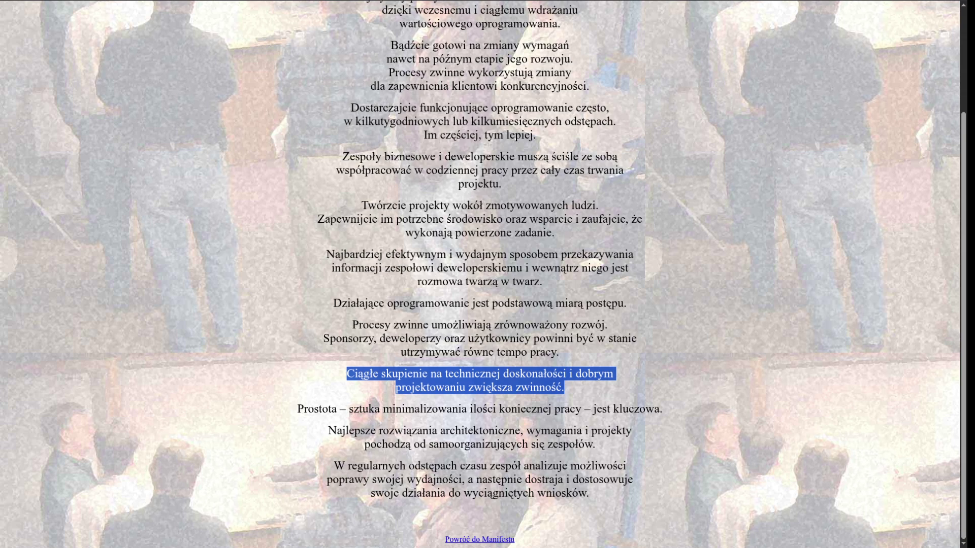
pyautogui.click(480, 381)
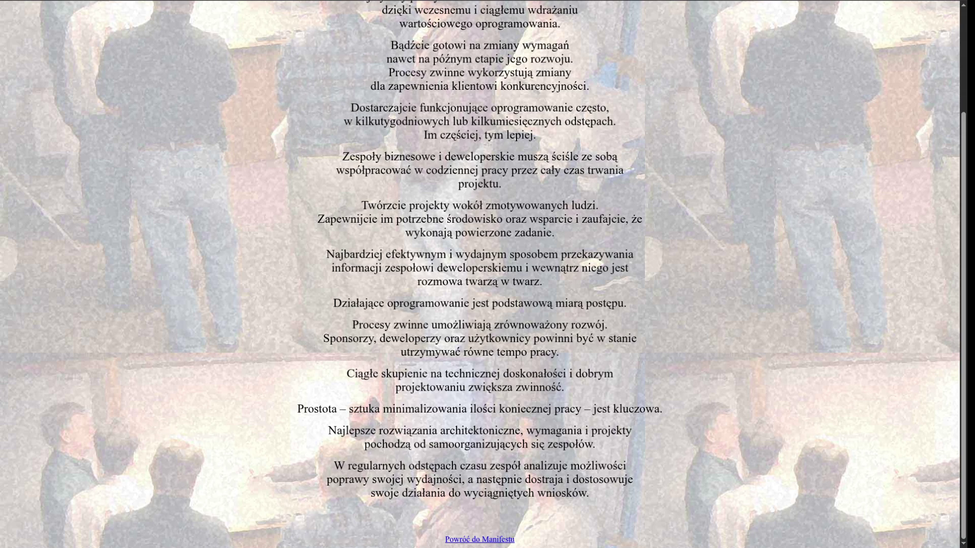
# Highlight the simplicity, reflection and self-organizing teams principles in turn.
pyautogui.moveTo(299, 409); pyautogui.dragTo(662, 409)
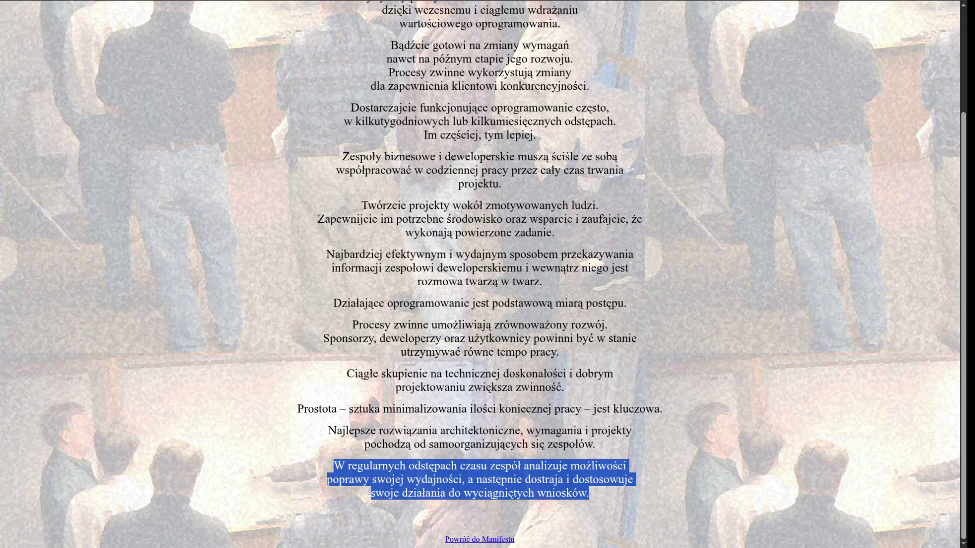
pyautogui.moveTo(589, 493)
pyautogui.mouseDown()
pyautogui.moveTo(333, 466)
pyautogui.moveTo(633, 480)
pyautogui.moveTo(589, 493)
pyautogui.mouseUp()
pyautogui.moveTo(595, 444)
pyautogui.mouseDown()
pyautogui.moveTo(328, 430)
pyautogui.moveTo(595, 444)
pyautogui.mouseUp()
pyautogui.click(328, 431)
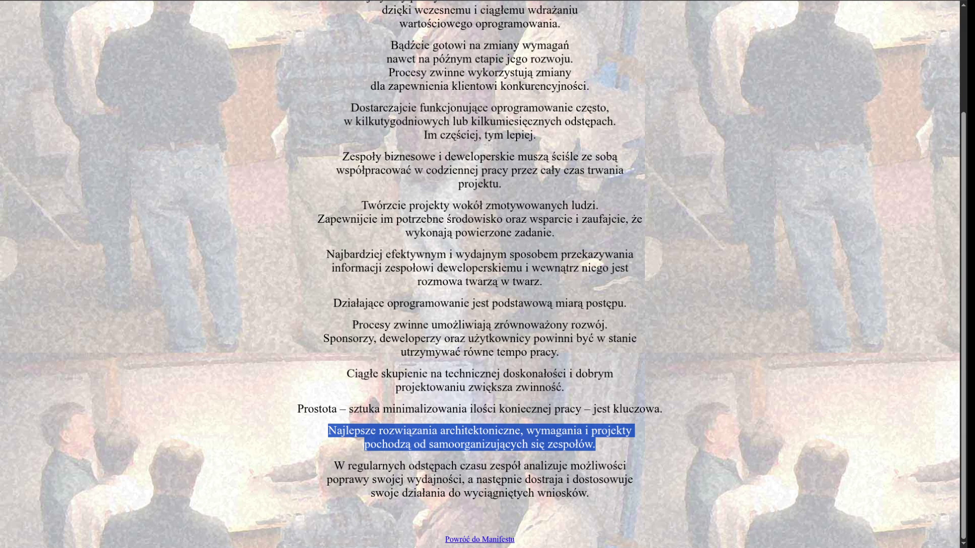
# Deselect the self-organizing teams principle so the page shows as plain text.
pyautogui.click(479, 437)
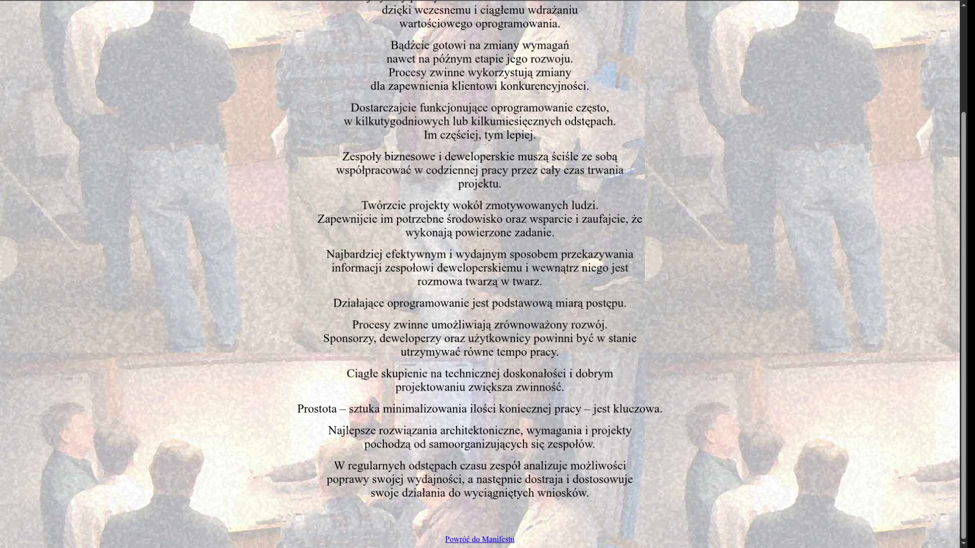
# Switch to Twitch's Software and Game Development page and scroll to streams with 13–16 viewers.
pyautogui.hotkey('ctrl', 'Tab')
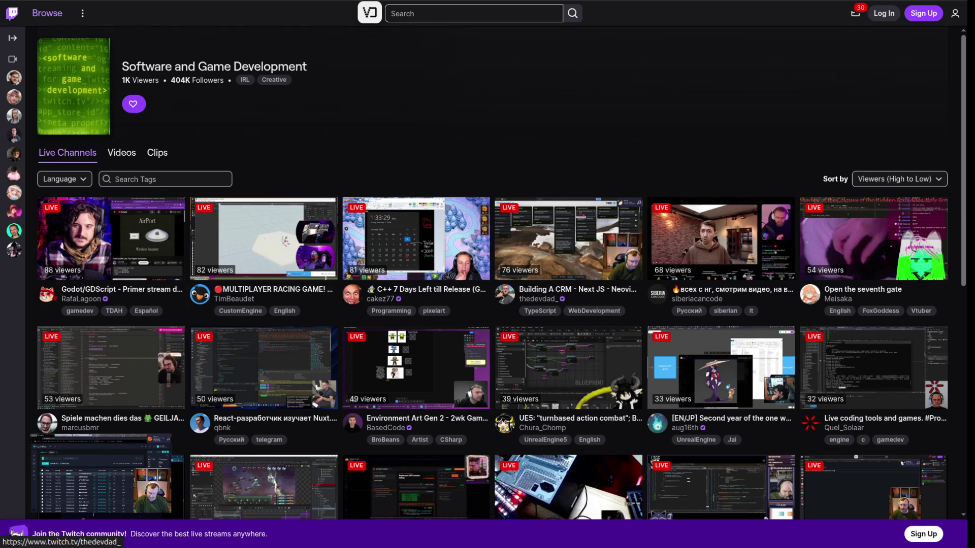
pyautogui.scroll(-1, 487, 275)
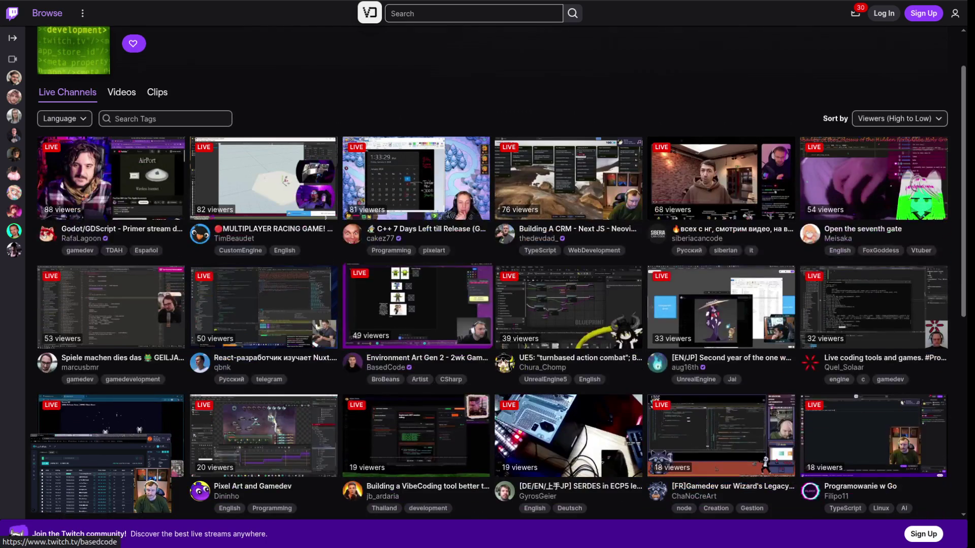
pyautogui.scroll(-1, 488, 274)
pyautogui.scroll(-3, 487, 274)
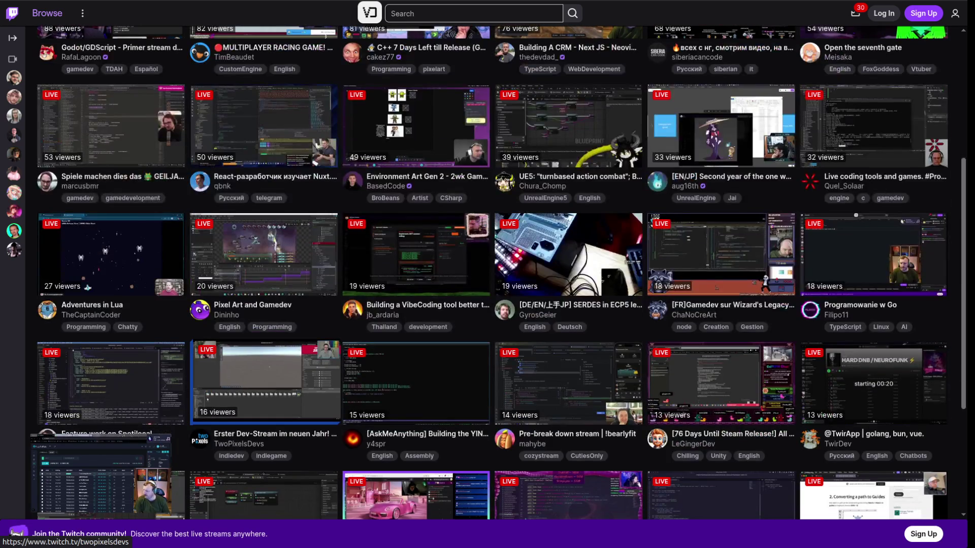
pyautogui.scroll(6, 487, 274)
pyautogui.scroll(-3, 487, 274)
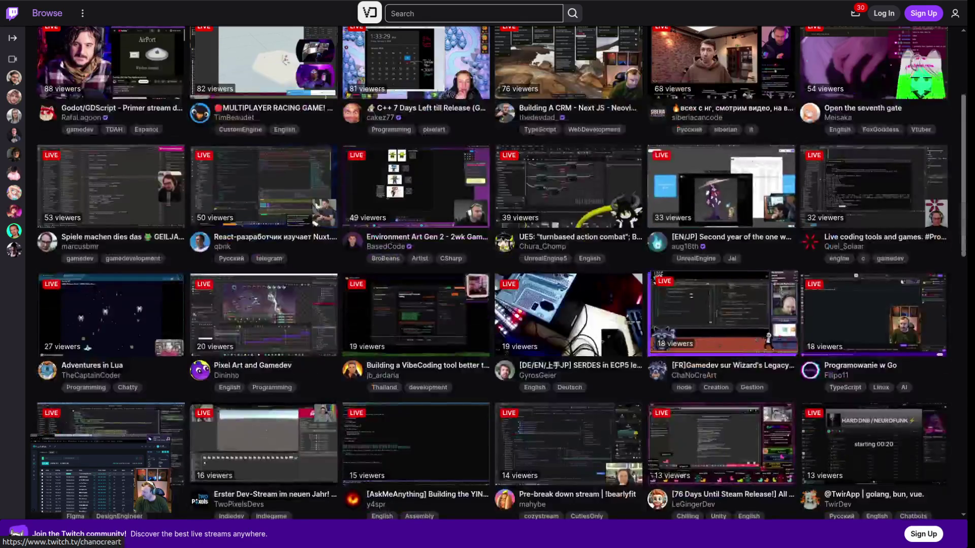
pyautogui.scroll(2, 487, 274)
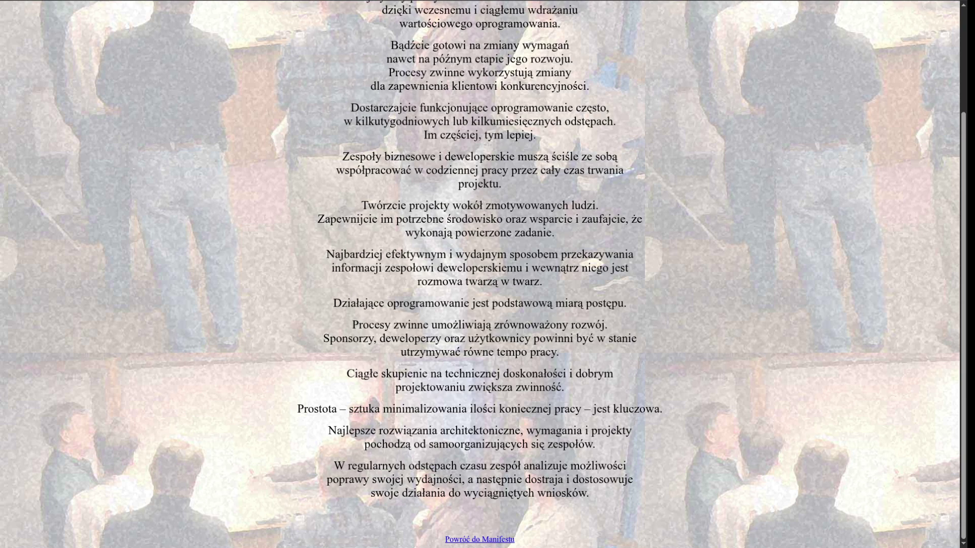
# Highlight a Polish principles paragraph, then move on to Alan Kay's 2003 OOP email page.
pyautogui.moveTo(595, 445)
pyautogui.mouseDown()
pyautogui.moveTo(364, 444)
pyautogui.moveTo(328, 430)
pyautogui.mouseUp()
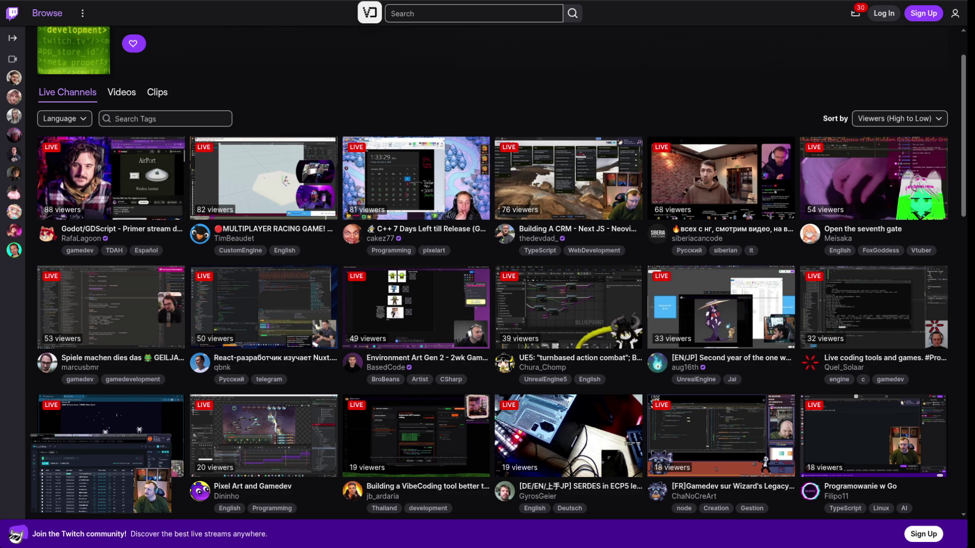
pyautogui.moveTo(14, 116)
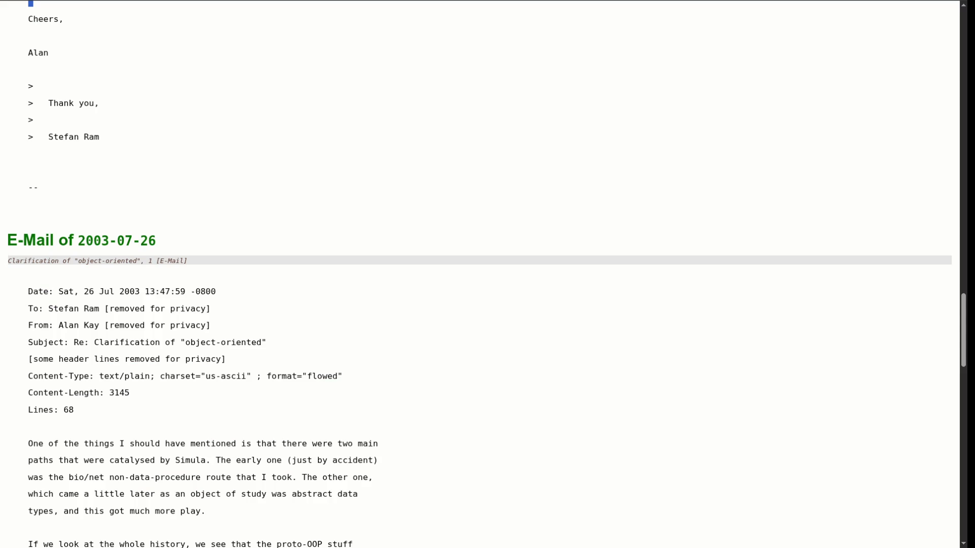
# Scroll up to Alan Kay's answer on first using 'object-oriented' at Utah around 1967.
pyautogui.scroll(15, 487, 274)
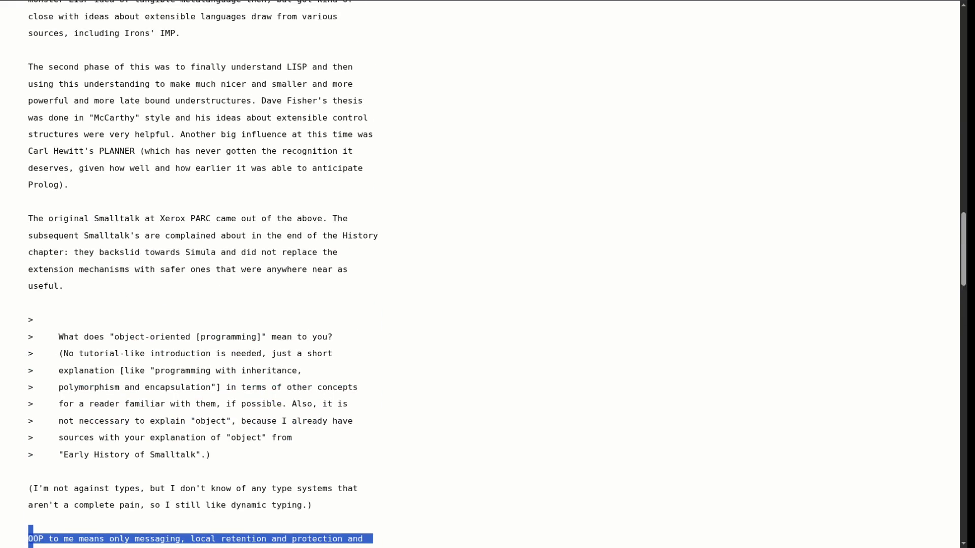
pyautogui.scroll(1, 487, 274)
pyautogui.scroll(12, 486, 274)
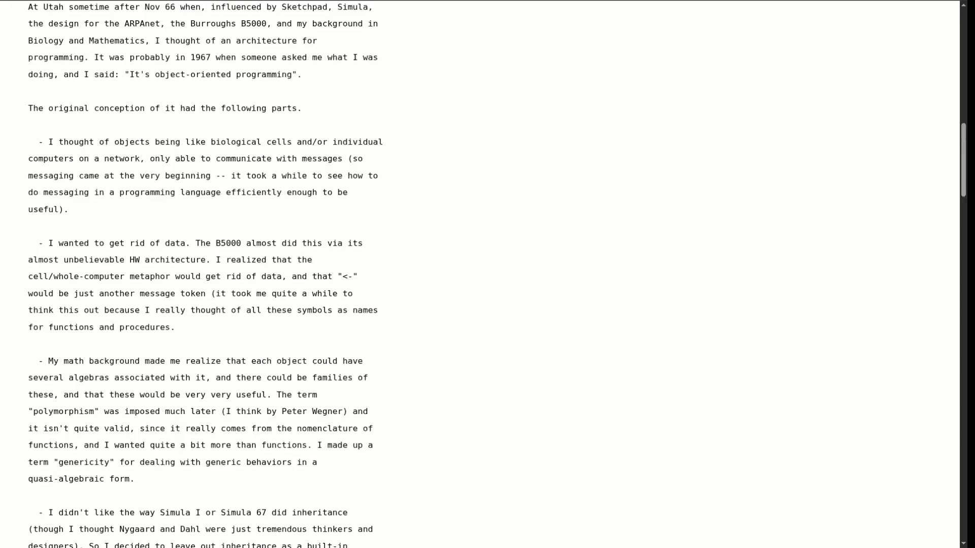
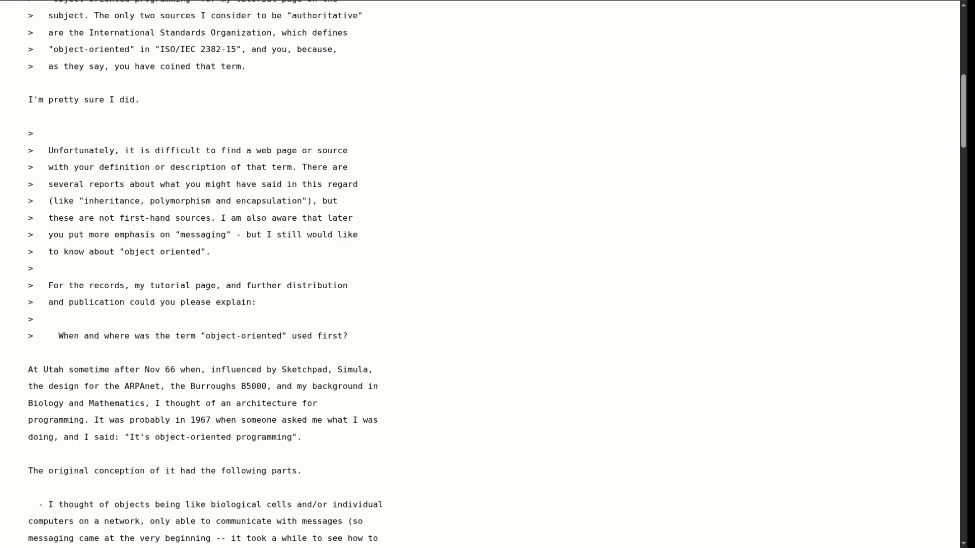
# Open the Excalidraw whiteboard in a new Brave tab from the 'ex' address-bar suggestion.
pyautogui.hotkey('ctrl', 't')
pyautogui.write('ex')
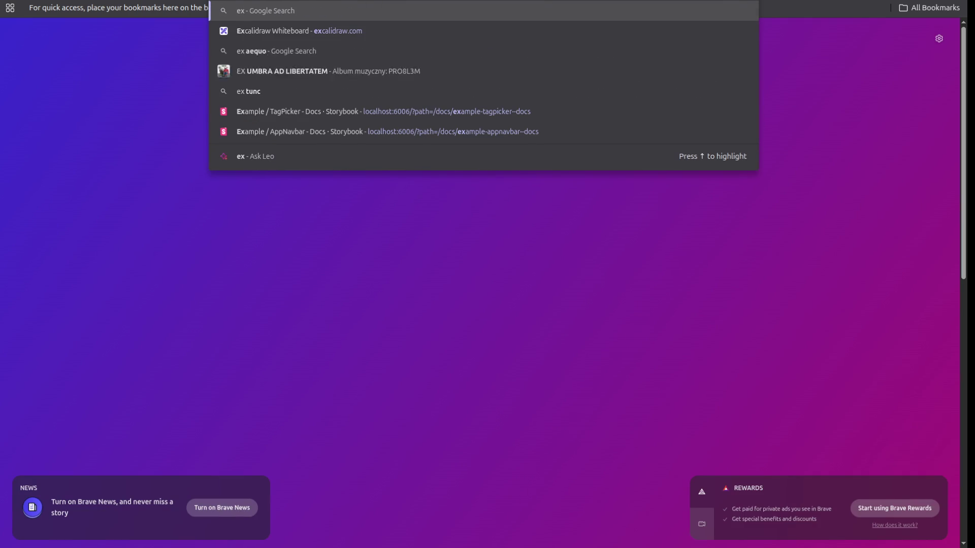
pyautogui.click(305, 31)
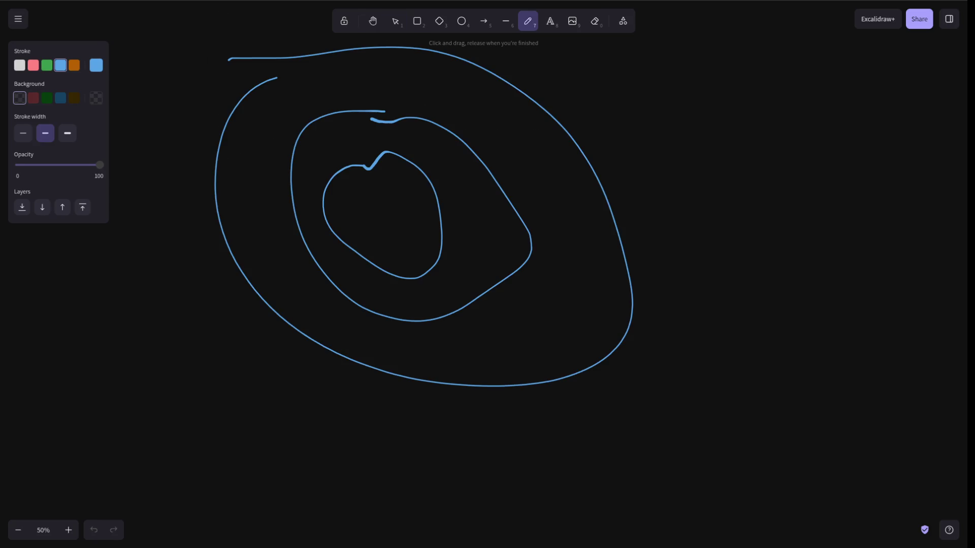
# Draw a large rectangle on empty canvas away from the spiral, discarding a stray inner box.
pyautogui.scroll(15, 423, 218)
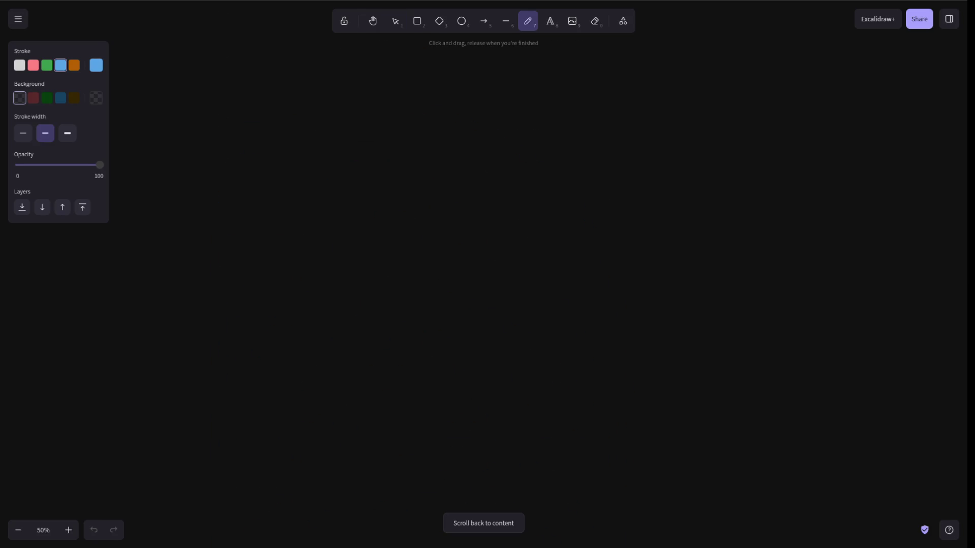
pyautogui.click(417, 21)
pyautogui.moveTo(267, 127)
pyautogui.mouseDown()
pyautogui.moveTo(446, 364)
pyautogui.moveTo(484, 348)
pyautogui.mouseUp()
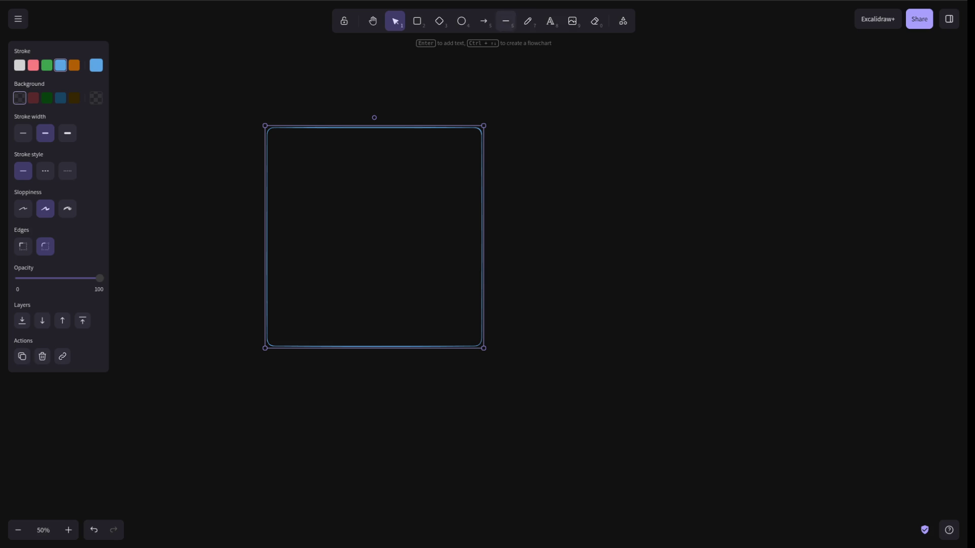
pyautogui.click(528, 21)
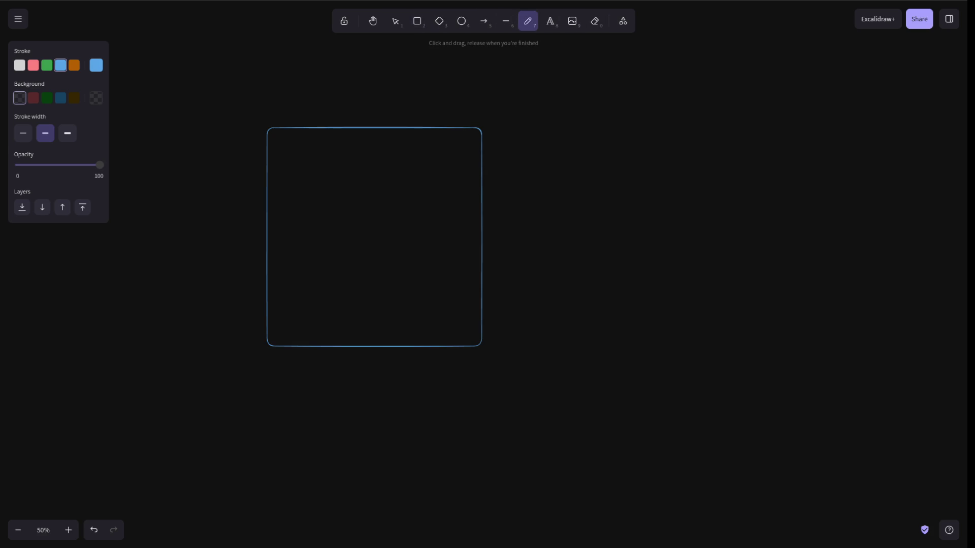
pyautogui.click(416, 21)
pyautogui.moveTo(274, 139)
pyautogui.mouseDown()
pyautogui.moveTo(337, 210)
pyautogui.moveTo(353, 210)
pyautogui.mouseUp()
pyautogui.scroll(5, 374, 325)
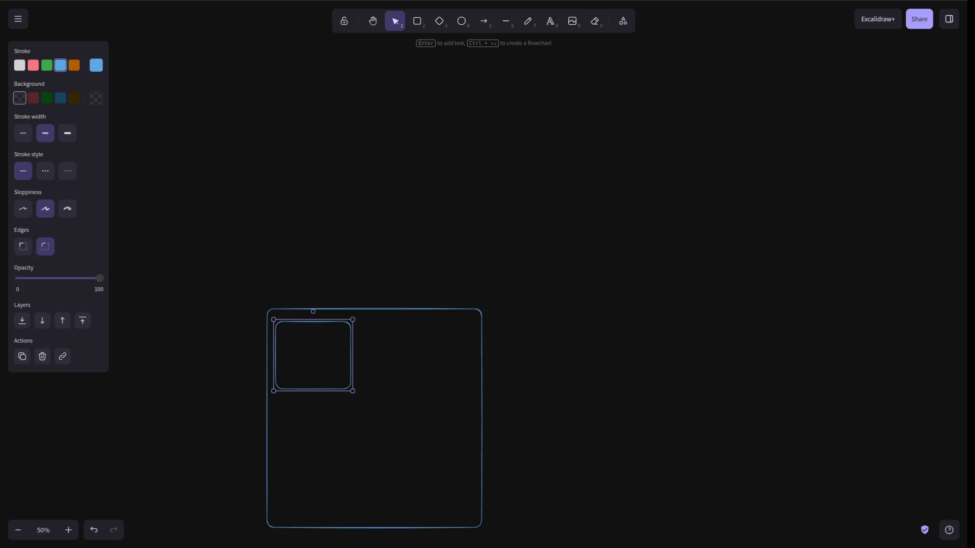
pyautogui.press('Escape')
pyautogui.click(276, 355)
pyautogui.press('Delete')
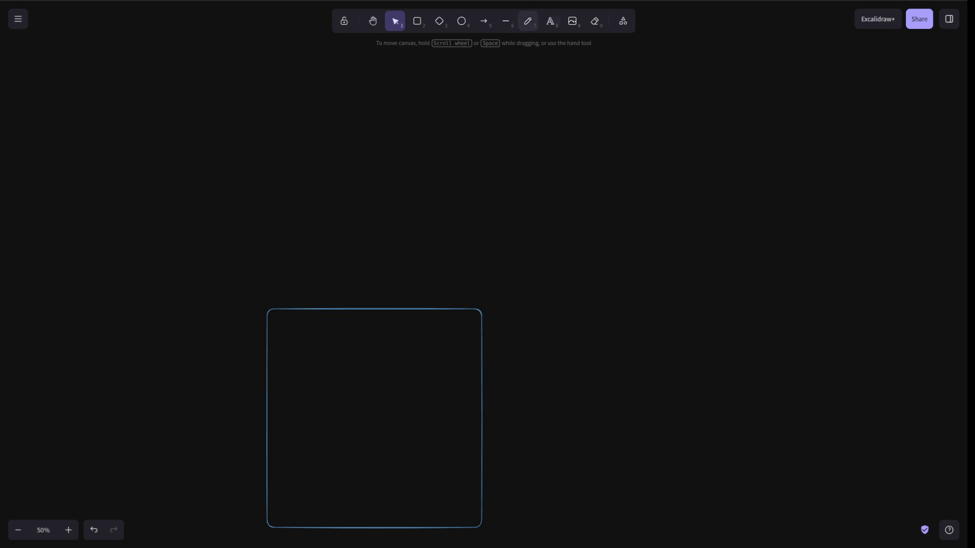
# Pencil a curve inside the rectangle and cap its upper end with a small circle.
pyautogui.click(528, 21)
pyautogui.moveTo(384, 342)
pyautogui.mouseDown()
pyautogui.moveTo(375, 335)
pyautogui.moveTo(299, 391)
pyautogui.moveTo(298, 439)
pyautogui.mouseUp()
pyautogui.click(461, 21)
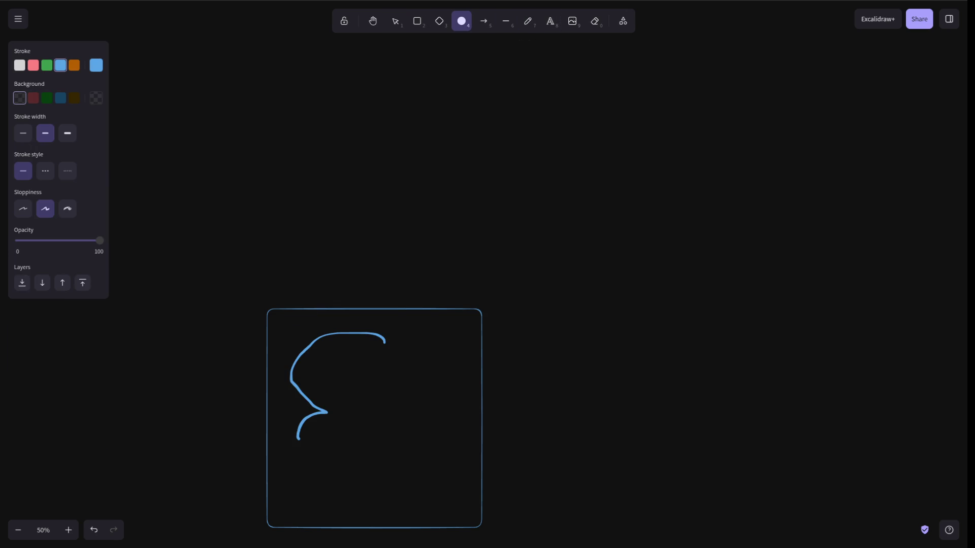
pyautogui.moveTo(380, 337); pyautogui.dragTo(395, 350)
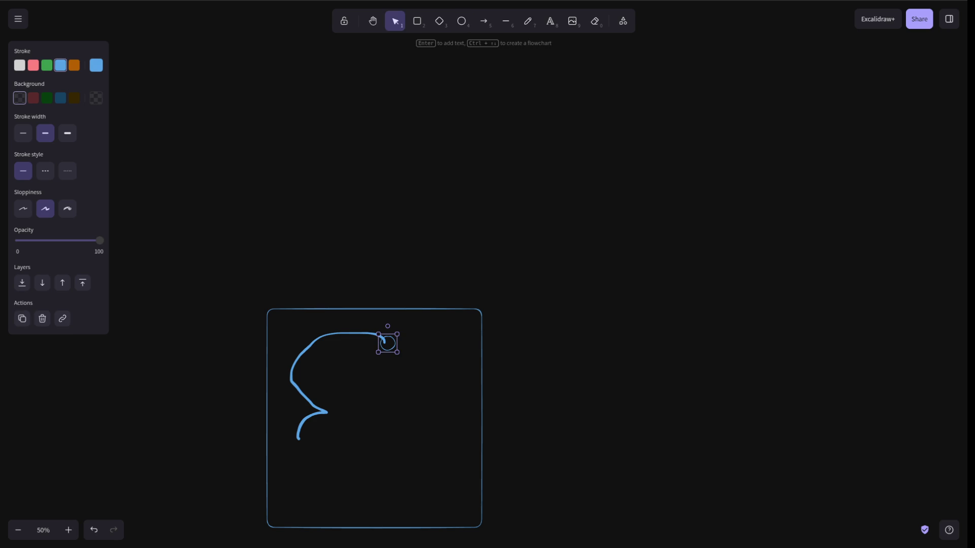
pyautogui.click(461, 21)
# Circle the curve's lower end and add a box labelled 'servis' above the rectangle.
pyautogui.moveTo(290, 433); pyautogui.dragTo(310, 449)
pyautogui.click(417, 20)
pyautogui.moveTo(260, 107)
pyautogui.mouseDown()
pyautogui.moveTo(379, 192)
pyautogui.moveTo(359, 182)
pyautogui.mouseUp()
pyautogui.press('Return')
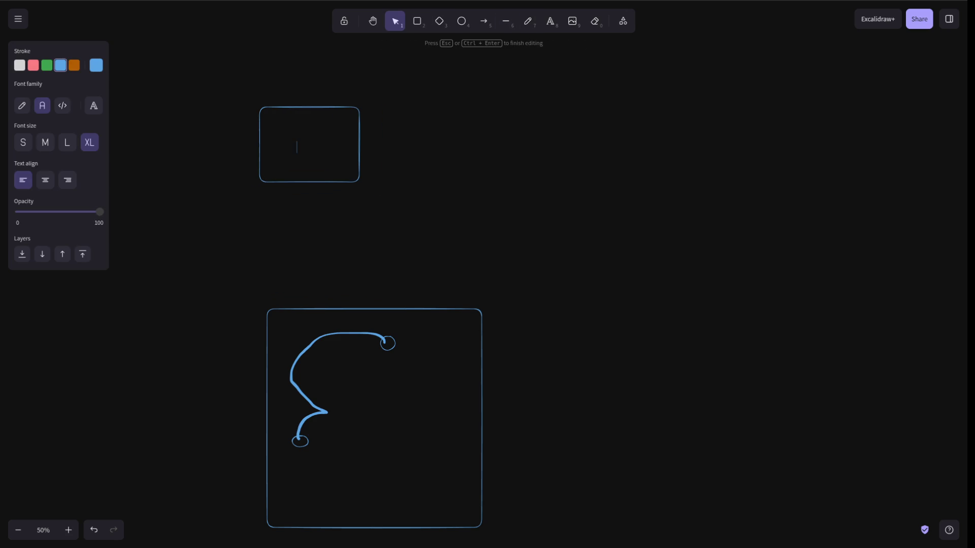
pyautogui.write('servis')
pyautogui.click(452, 180)
pyautogui.click(310, 181)
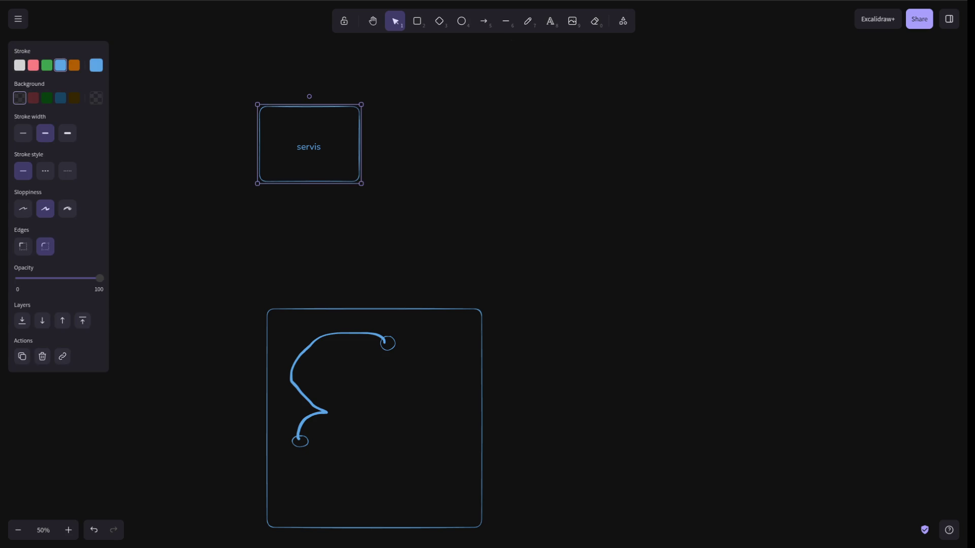
pyautogui.moveTo(309, 181); pyautogui.dragTo(329, 230)
# Label the top circle 's' and the bottom circle 'E'.
pyautogui.click(387, 344)
pyautogui.doubleClick(388, 345)
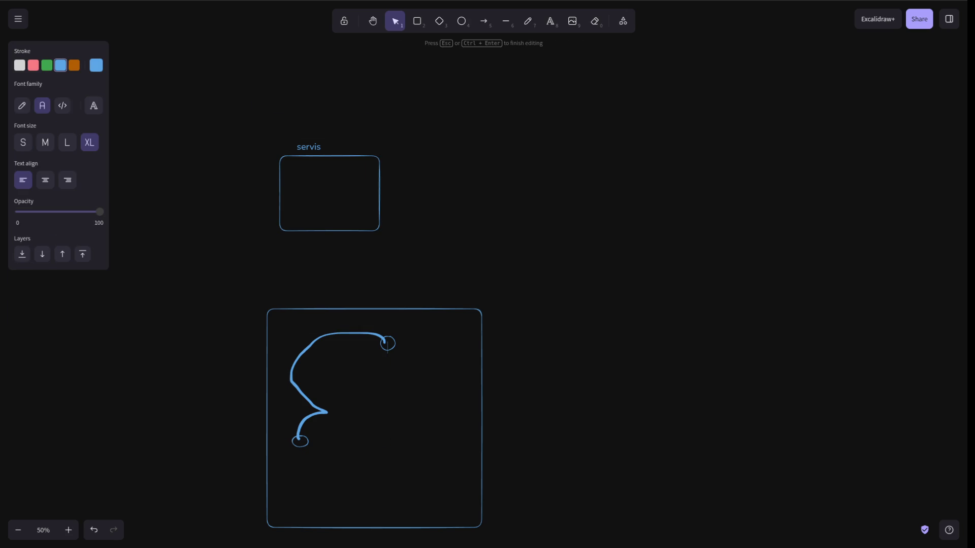
pyautogui.write('s')
pyautogui.click(300, 441)
pyautogui.doubleClick(300, 442)
pyautogui.write('E')
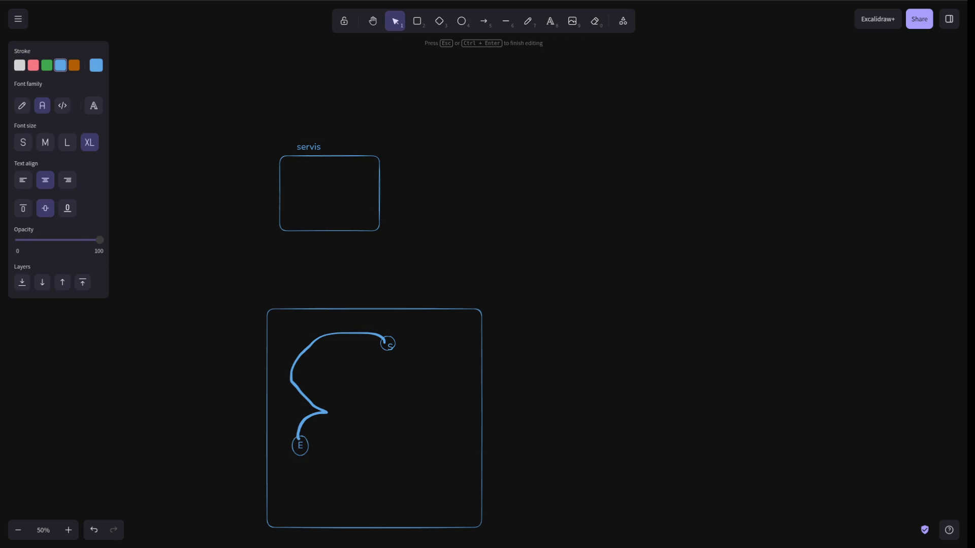
# Draw arrows from s to the servis box and back to E, then delete the freehand curve.
pyautogui.click(483, 21)
pyautogui.moveTo(387, 342)
pyautogui.mouseDown()
pyautogui.moveTo(330, 235)
pyautogui.moveTo(272, 375)
pyautogui.moveTo(287, 433)
pyautogui.moveTo(299, 436)
pyautogui.mouseUp()
pyautogui.press('a')
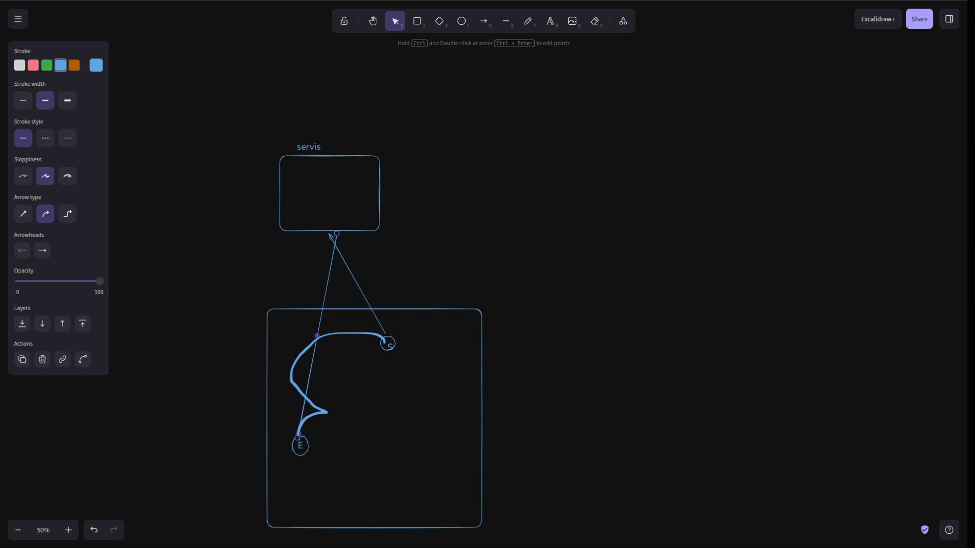
pyautogui.press('Escape')
pyautogui.click(299, 435)
pyautogui.press('Delete')
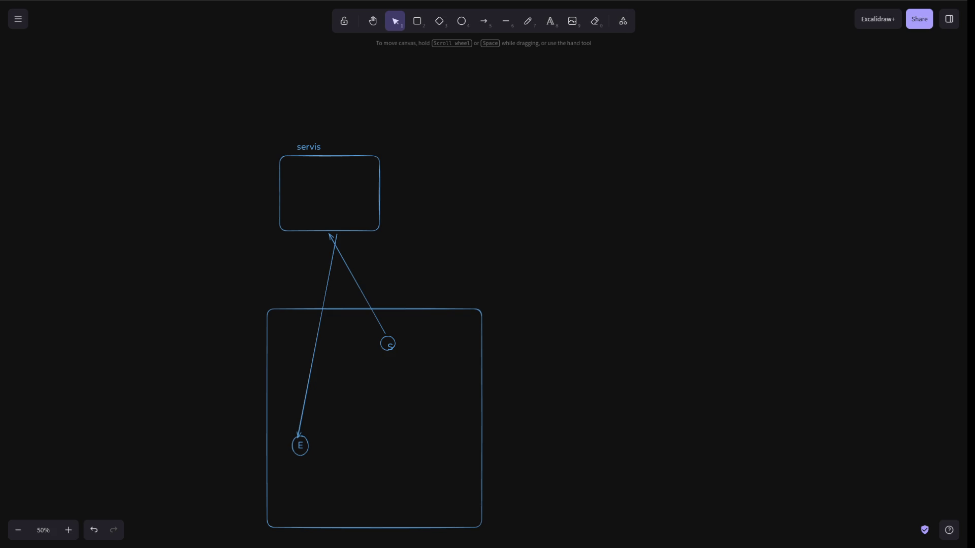
pyautogui.click(317, 336)
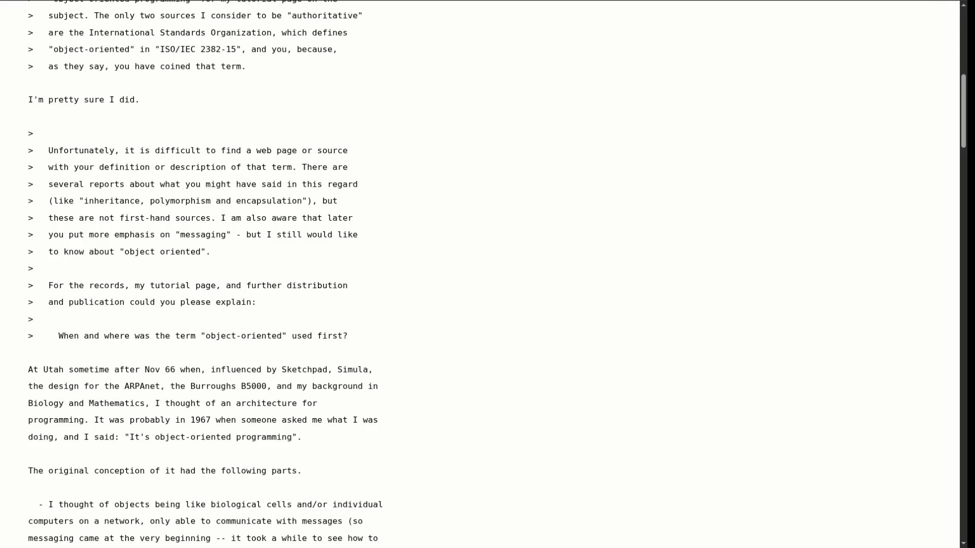
# Select the email's question about when object-oriented was first used, then the two 'For the records' lines.
pyautogui.moveTo(348, 336); pyautogui.dragTo(53, 336)
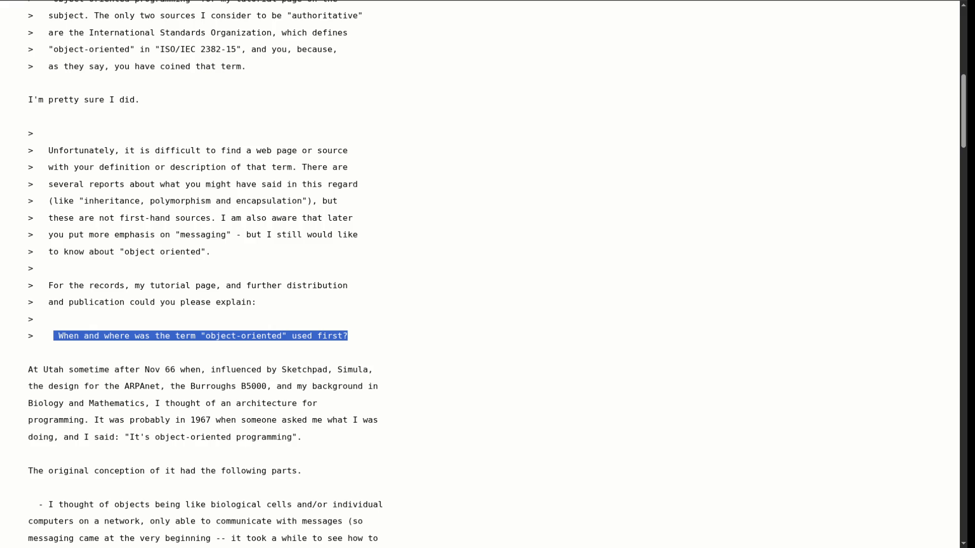
pyautogui.moveTo(353, 335); pyautogui.dragTo(38, 336)
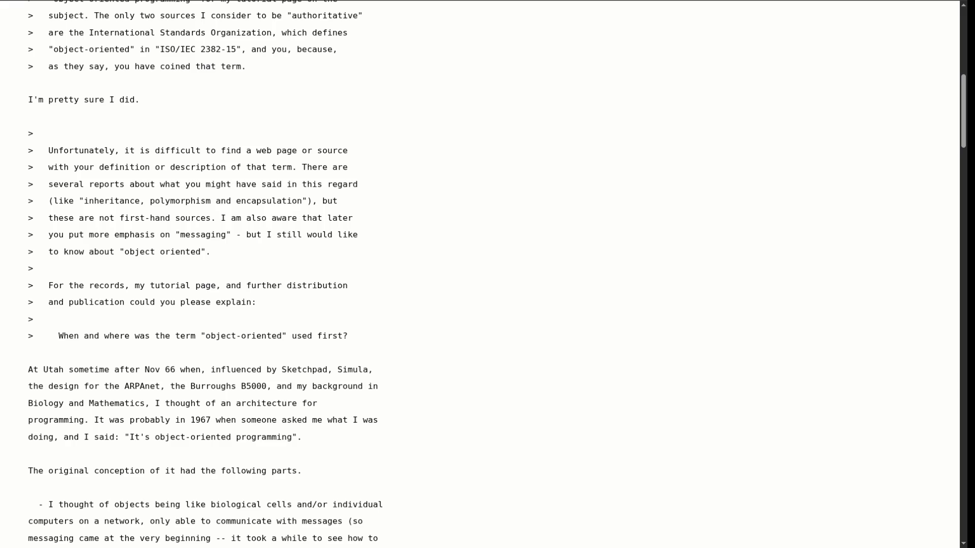
pyautogui.moveTo(348, 335); pyautogui.dragTo(33, 336)
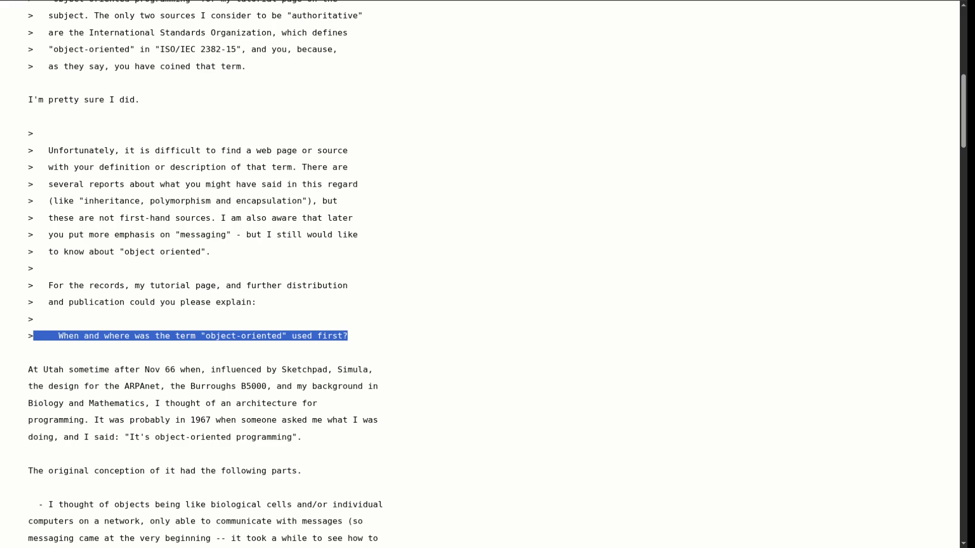
pyautogui.click(33, 336)
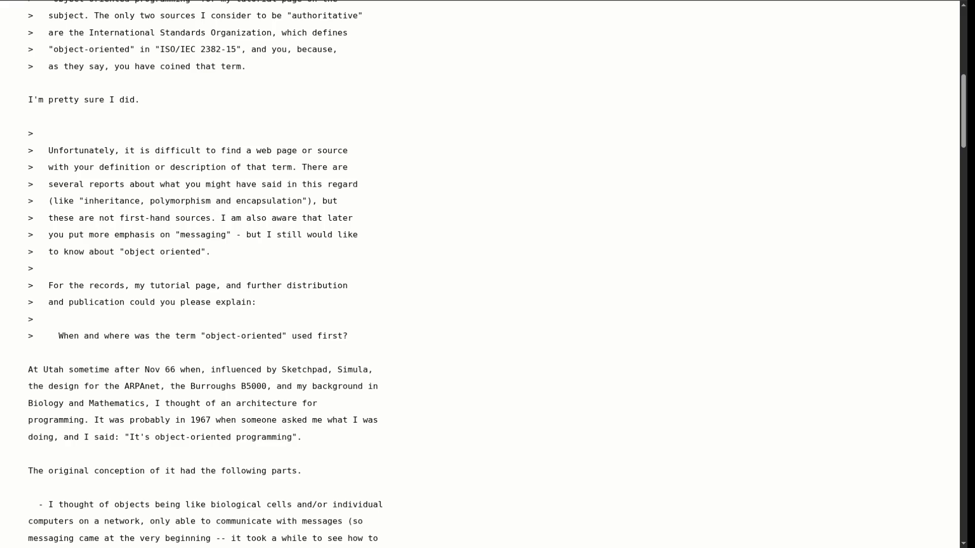
pyautogui.moveTo(33, 336); pyautogui.dragTo(348, 336)
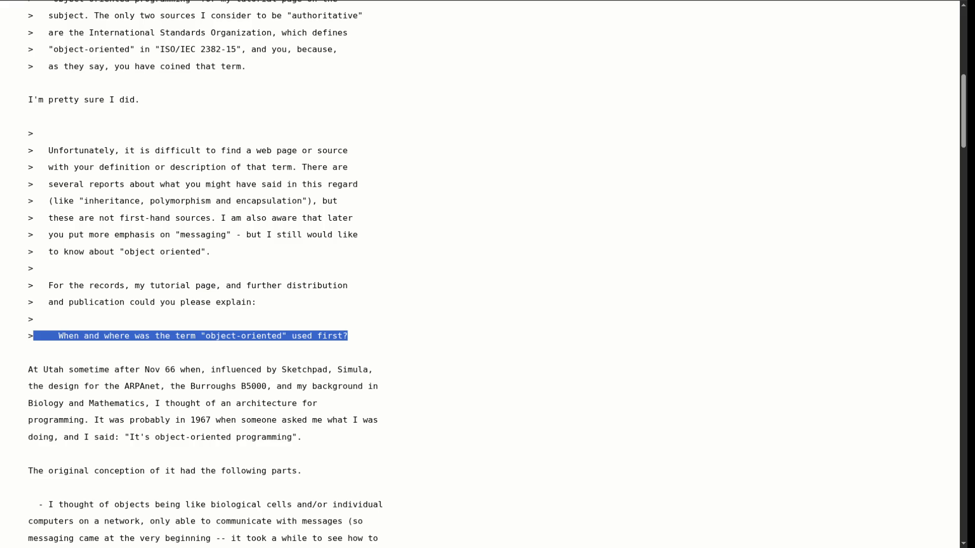
pyautogui.moveTo(256, 302)
pyautogui.mouseDown()
pyautogui.moveTo(29, 302)
pyautogui.moveTo(28, 285)
pyautogui.mouseUp()
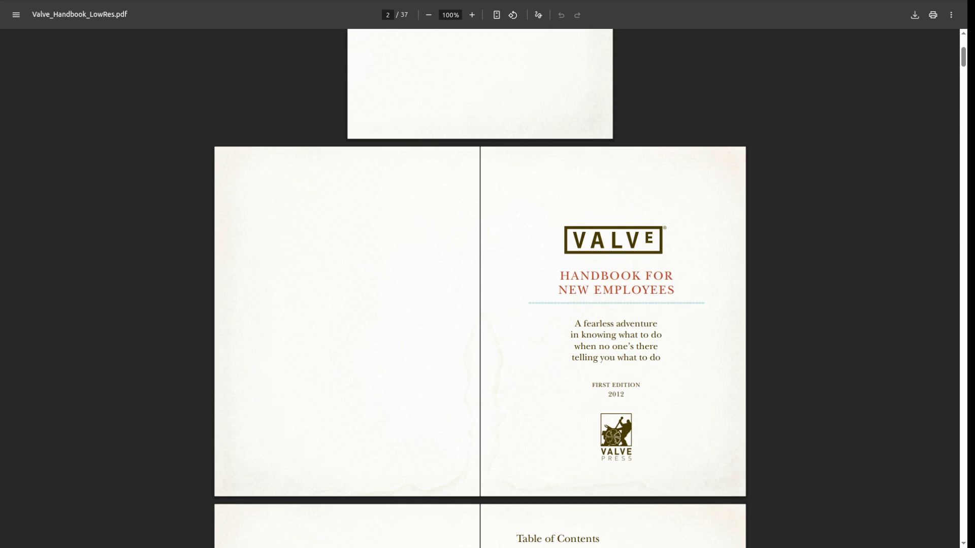
# Leave the handbook via a new tab and return to the plain-text email.
pyautogui.hotkey('ctrl', 't')
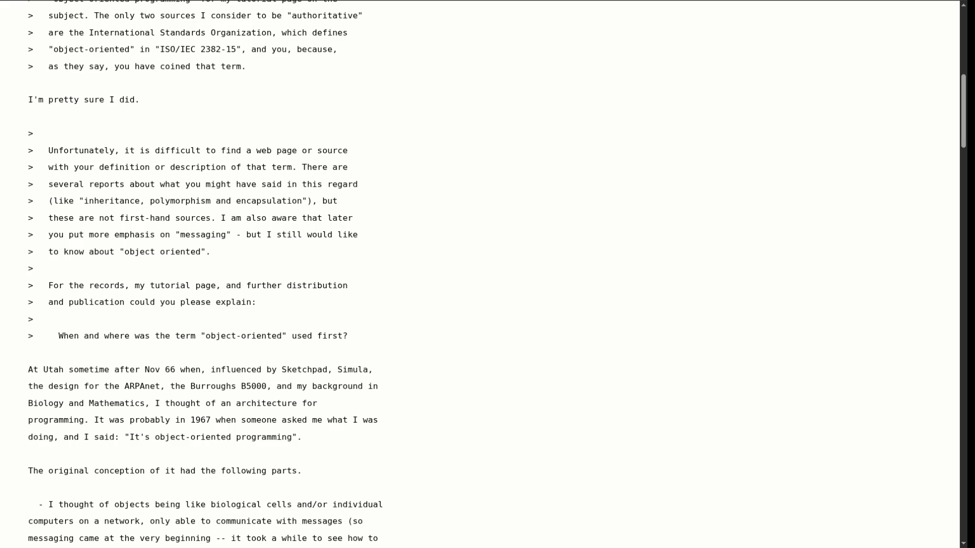
pyautogui.hotkey('shift', 'Left')
pyautogui.hotkey('shift', 'Left')
pyautogui.hotkey('shift', 'Left')
pyautogui.hotkey('ctrl', 't')
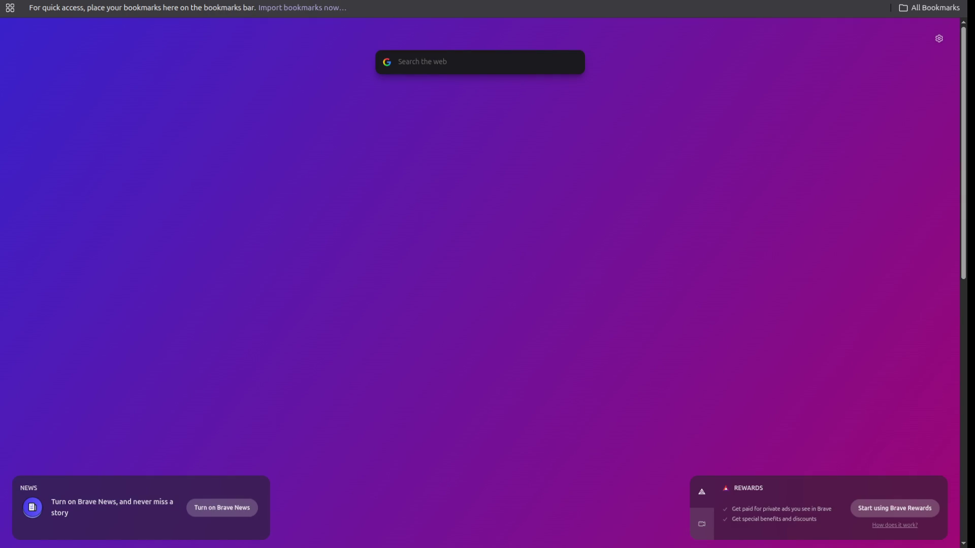
# Load the Clean Agile PDF from its pasted raw GitHub clean-agile.pdf URL.
pyautogui.hotkey('ctrl', 'l')
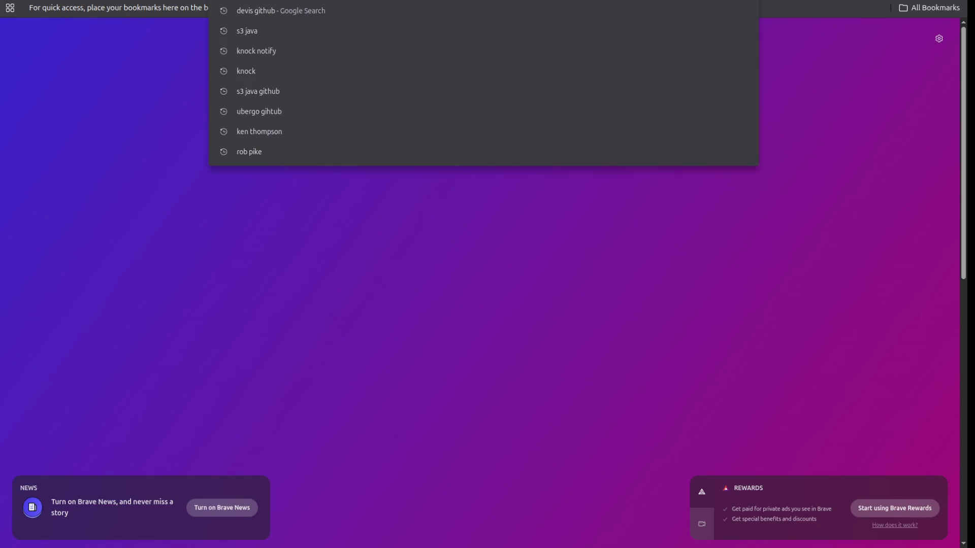
pyautogui.write('https://raw.githubusercontent.com/patrickbucher/docs/master/clean-agile/clean-agile.pdf')
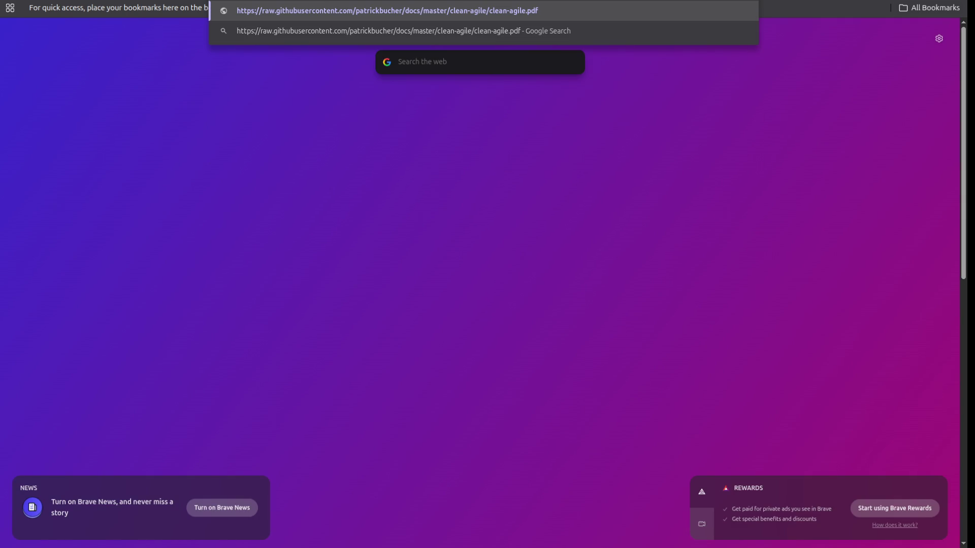
pyautogui.press('Return')
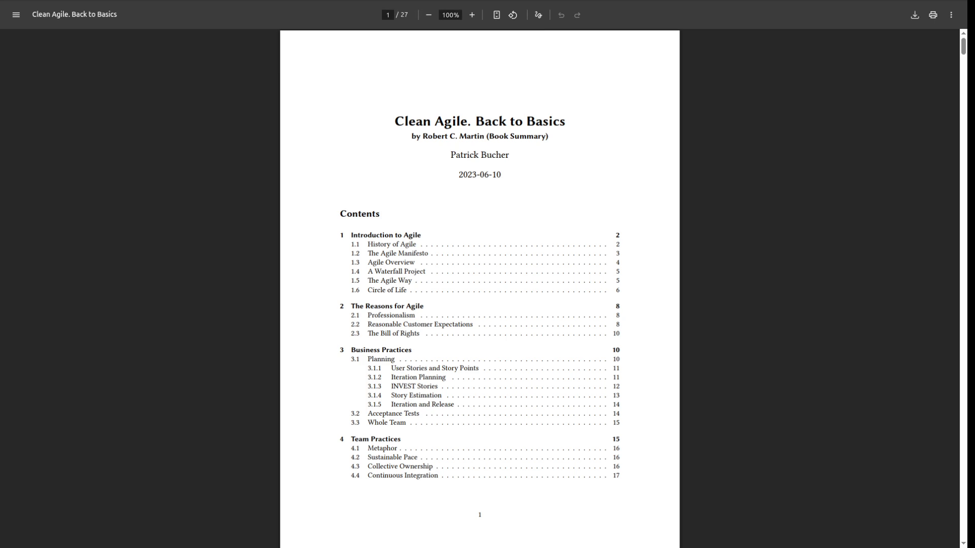
# Scroll the Clean Agile PDF from the contents down to section 1.6 Circle of Life on page 6.
pyautogui.scroll(-20, 480, 285)
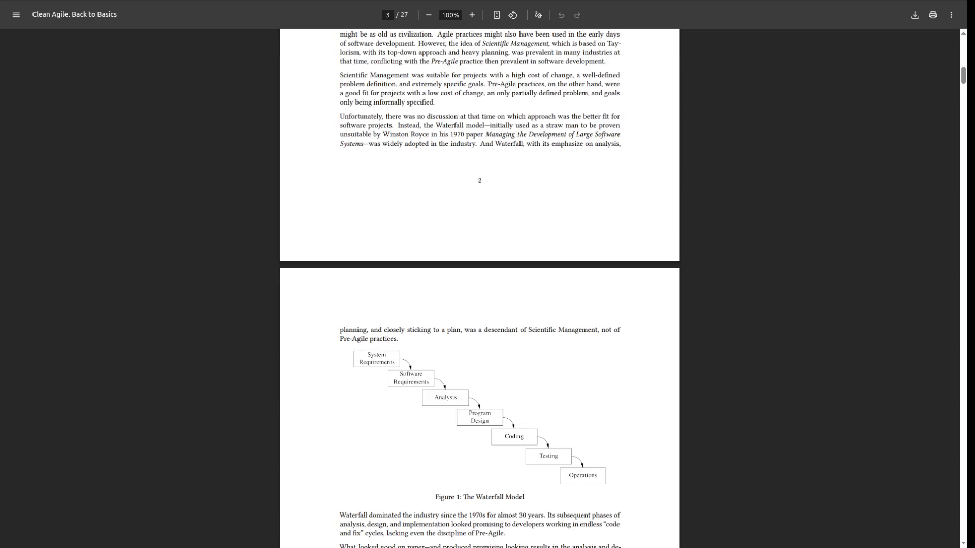
pyautogui.scroll(-2, 480, 285)
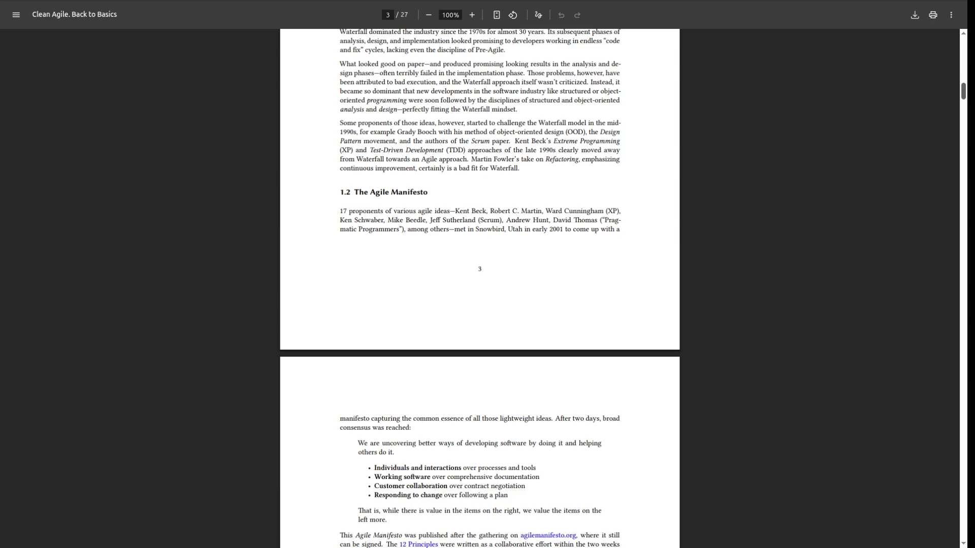
pyautogui.scroll(-20, 480, 284)
pyautogui.scroll(7, 479, 288)
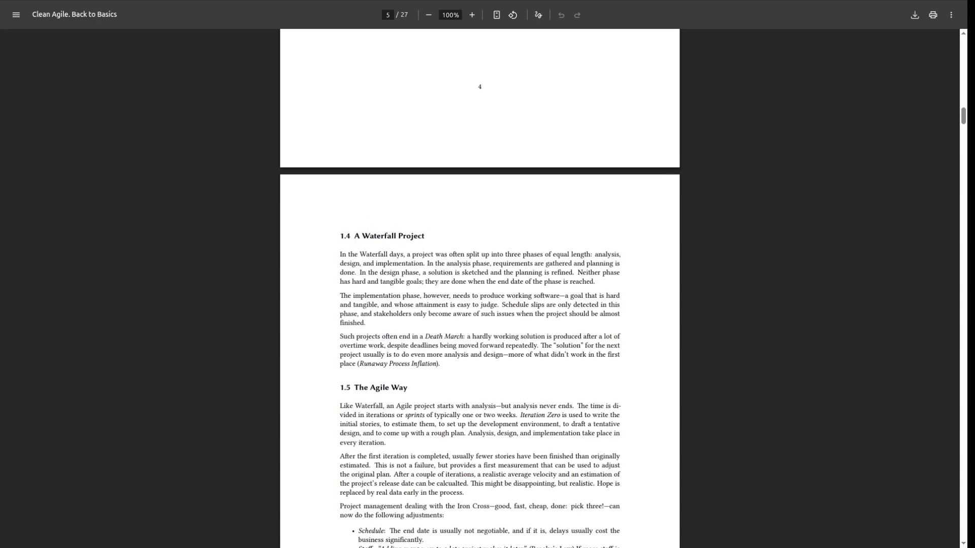
pyautogui.scroll(-17, 480, 288)
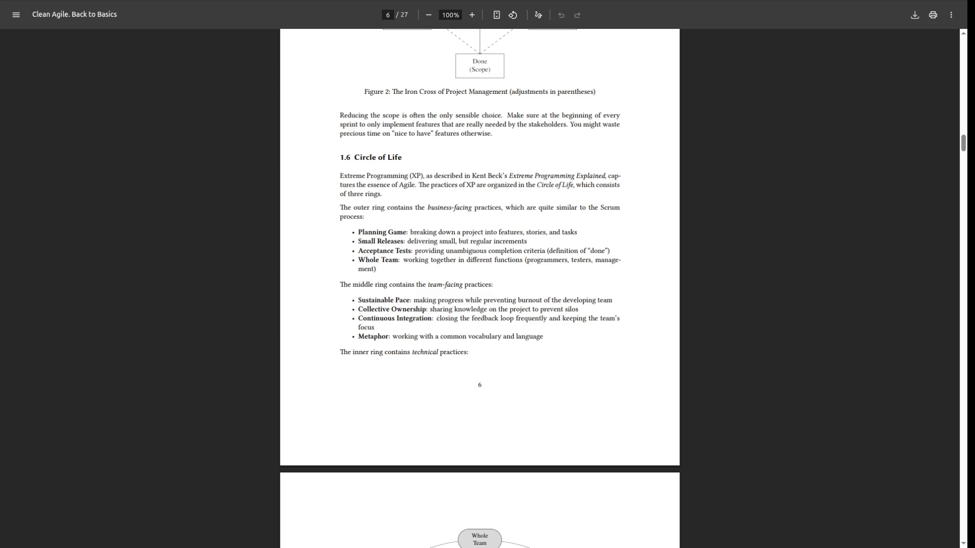
# Select the 'Metaphor: working with a common vocabulary and language' bullet and review the surrounding practices.
pyautogui.scroll(-4, 480, 288)
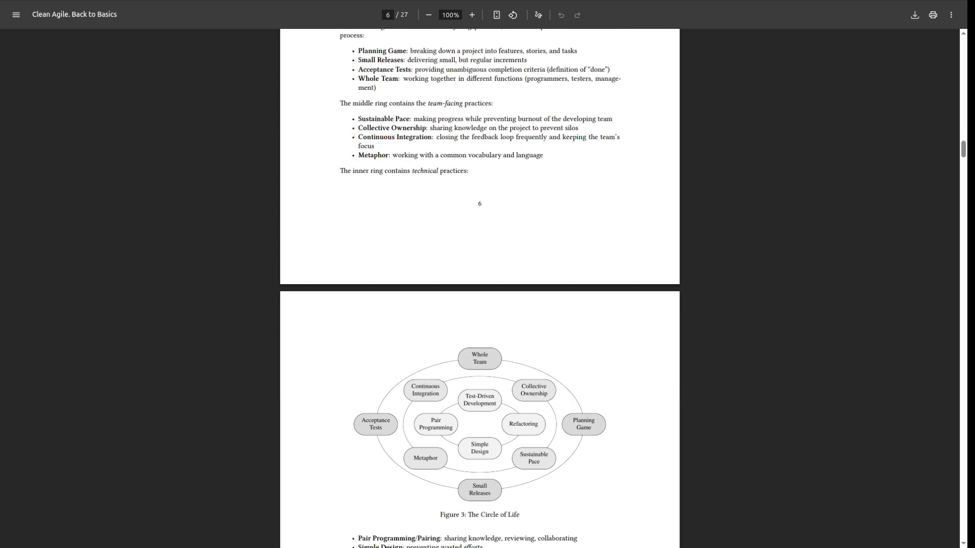
pyautogui.moveTo(543, 154); pyautogui.dragTo(358, 155)
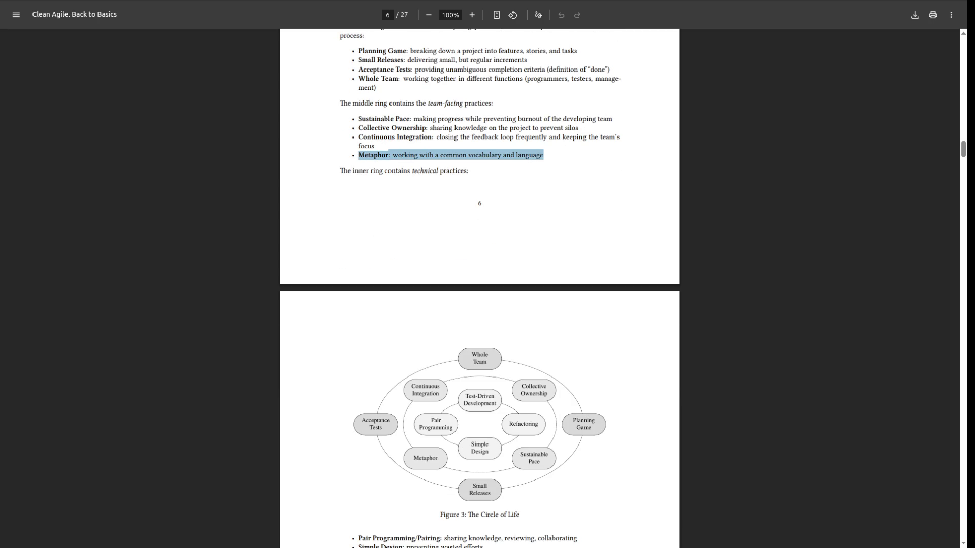
pyautogui.scroll(4, 479, 288)
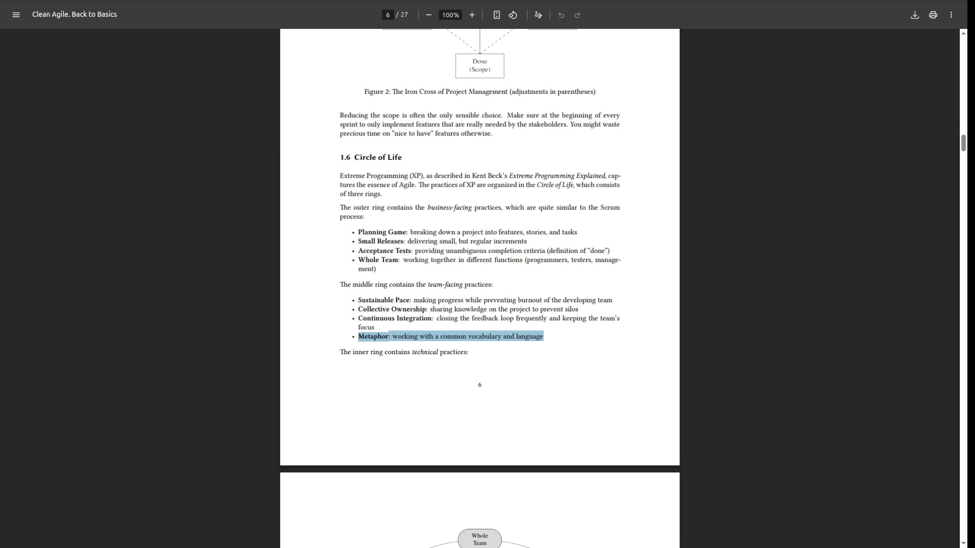
pyautogui.scroll(-4, 479, 288)
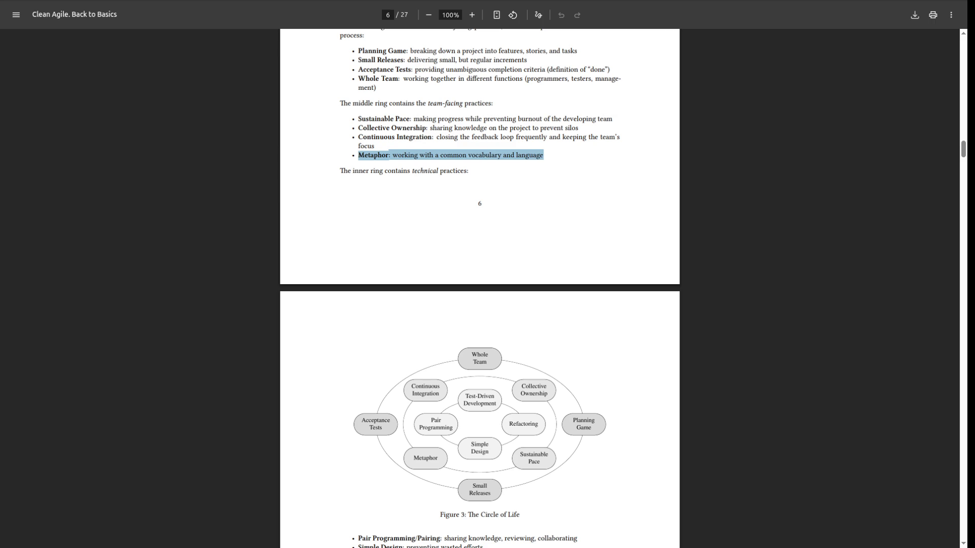
pyautogui.scroll(1, 479, 289)
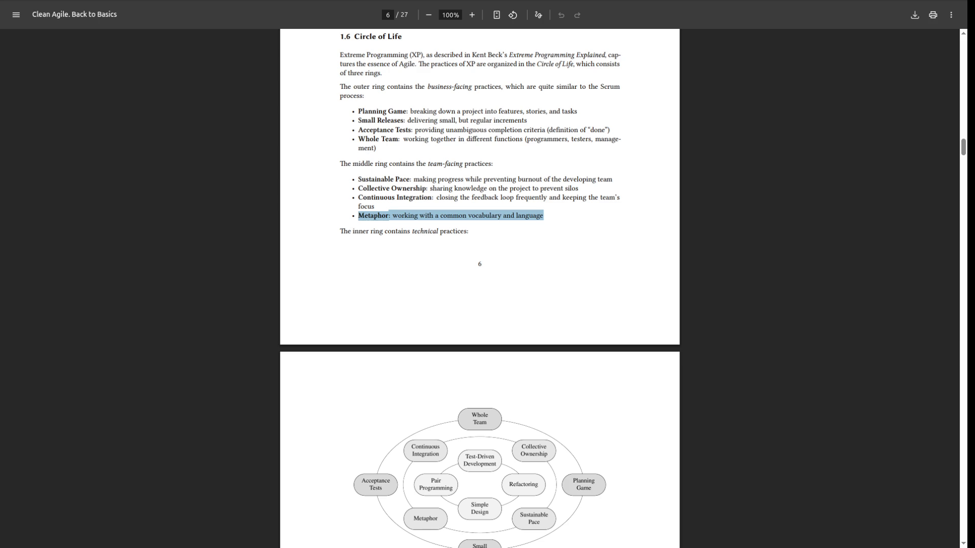
# Select the practice lines and the Test-Driven Development description under the Circle of Life figure.
pyautogui.scroll(-6, 480, 288)
pyautogui.moveTo(358, 297)
pyautogui.mouseDown()
pyautogui.moveTo(460, 297)
pyautogui.moveTo(422, 306)
pyautogui.mouseUp()
pyautogui.moveTo(356, 315)
pyautogui.mouseDown()
pyautogui.moveTo(474, 315)
pyautogui.moveTo(367, 324)
pyautogui.moveTo(516, 324)
pyautogui.mouseUp()
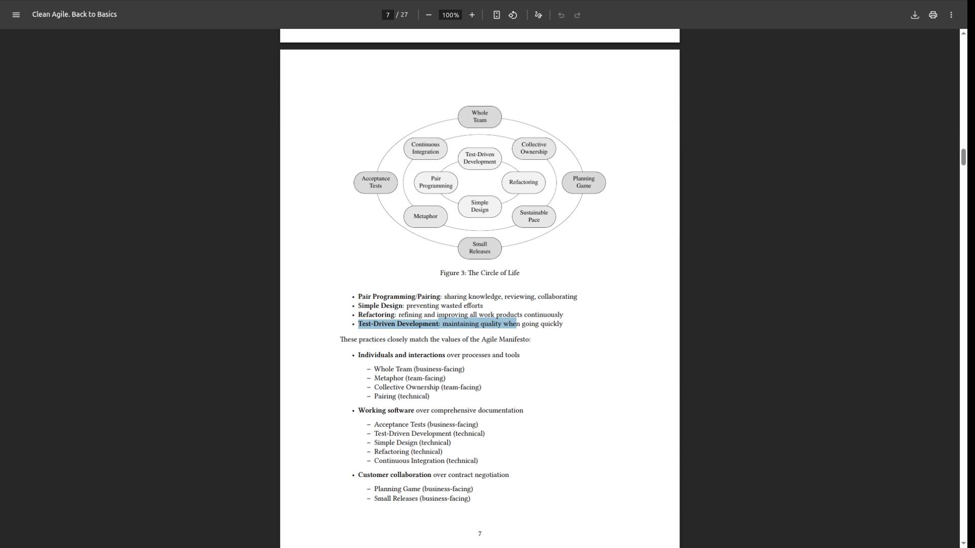
# Scroll back up to page 5's Iron Cross adjustments list and Figure 2.
pyautogui.scroll(-4, 479, 288)
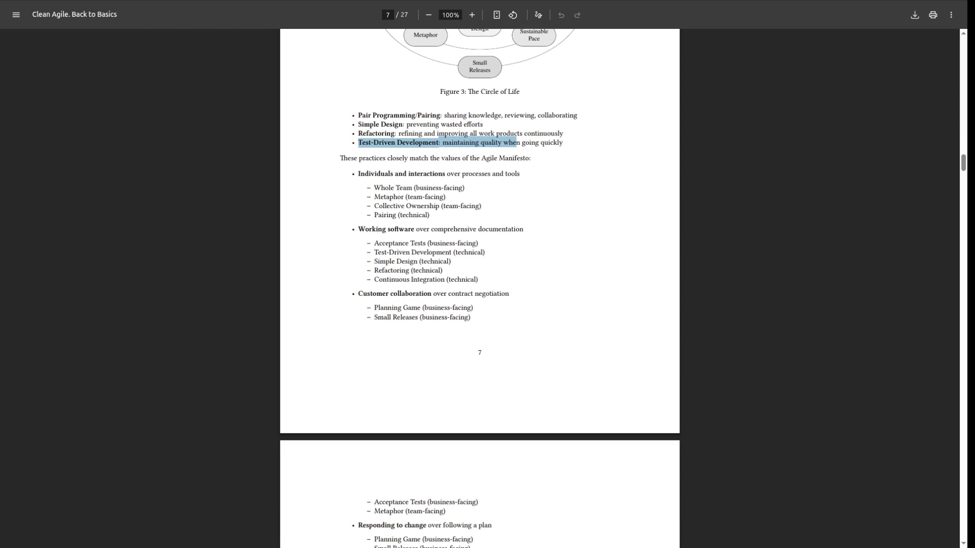
pyautogui.scroll(-8, 480, 288)
pyautogui.scroll(10, 479, 288)
pyautogui.scroll(9, 479, 288)
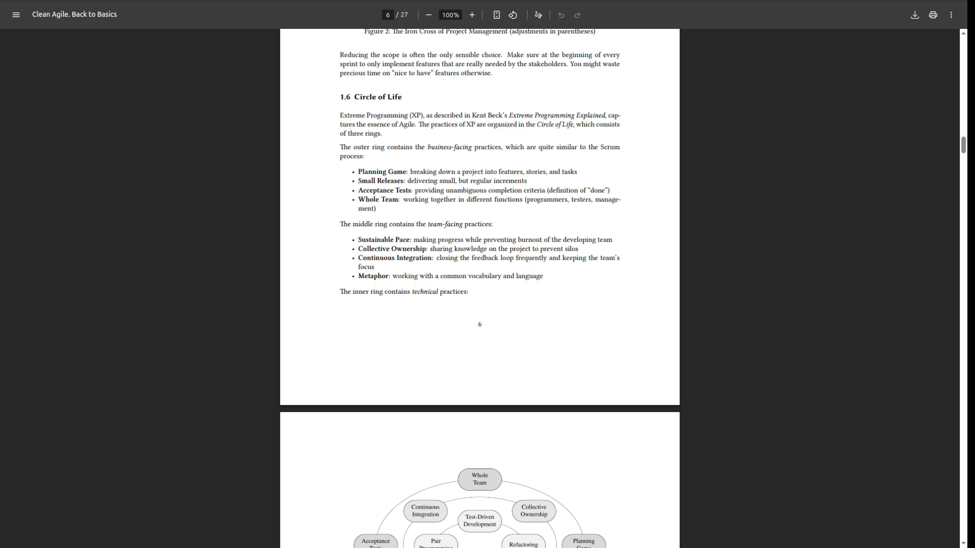
pyautogui.scroll(10, 479, 288)
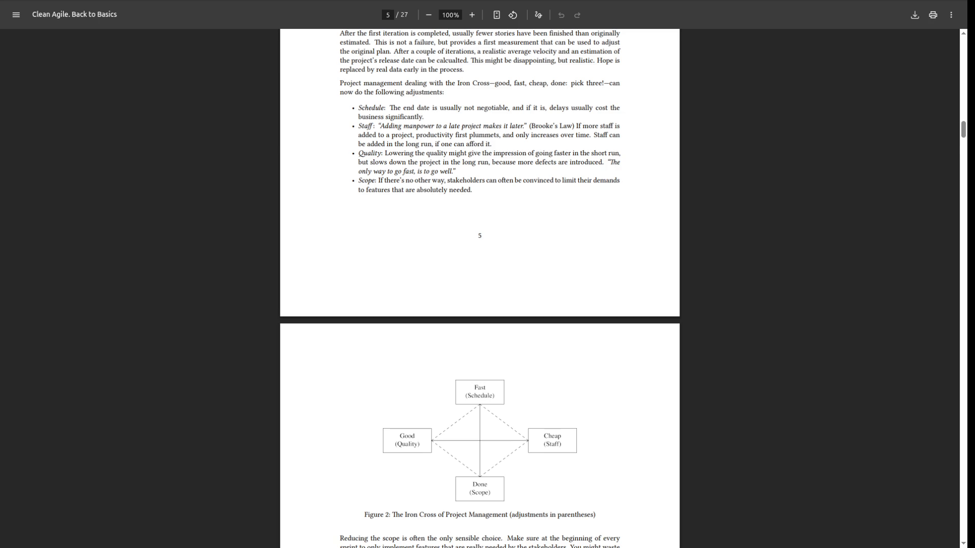
# Scroll past the Iron Cross figure to Figure 3, The Circle of Life, on page 7.
pyautogui.scroll(-7, 480, 289)
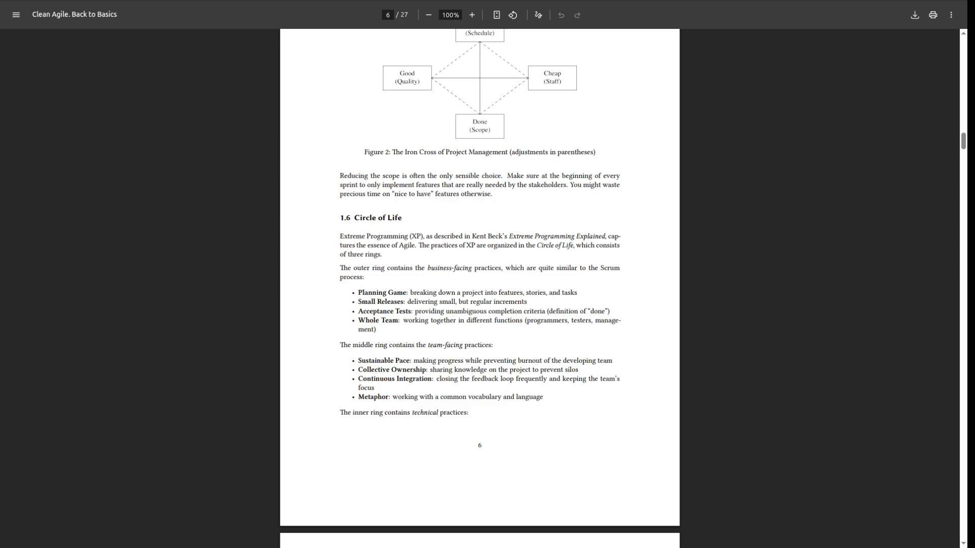
pyautogui.scroll(15, 479, 288)
pyautogui.scroll(-7, 479, 288)
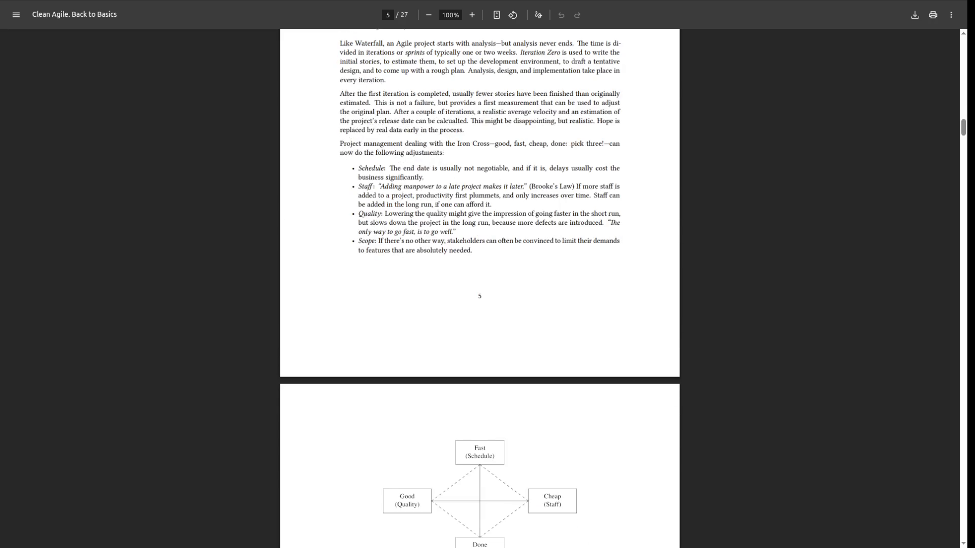
pyautogui.scroll(-5, 480, 288)
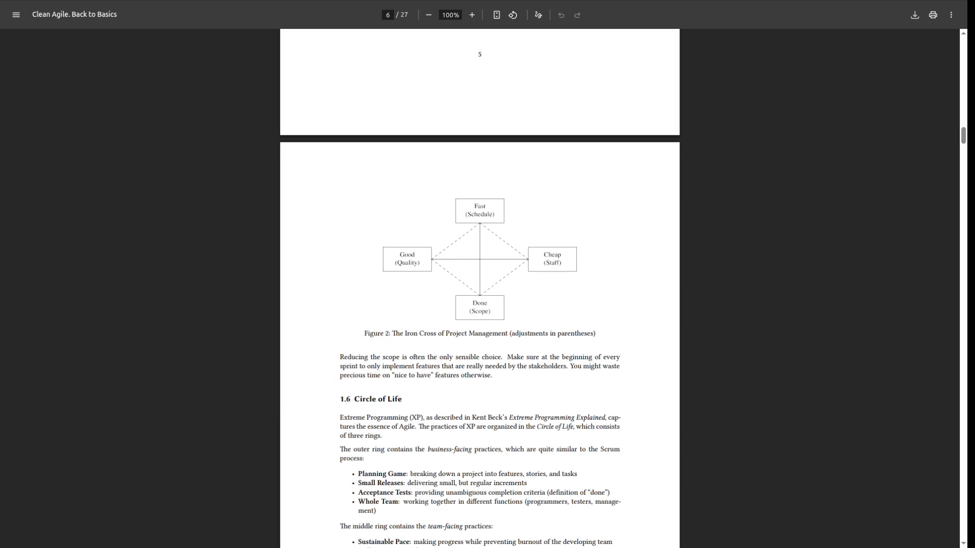
pyautogui.scroll(-13, 479, 288)
# On page 7, select the Customer collaboration value through 'Small Releases (business-facing)'.
pyautogui.moveTo(358, 375); pyautogui.dragTo(516, 375)
pyautogui.scroll(-2, 480, 288)
pyautogui.scroll(-2, 480, 288)
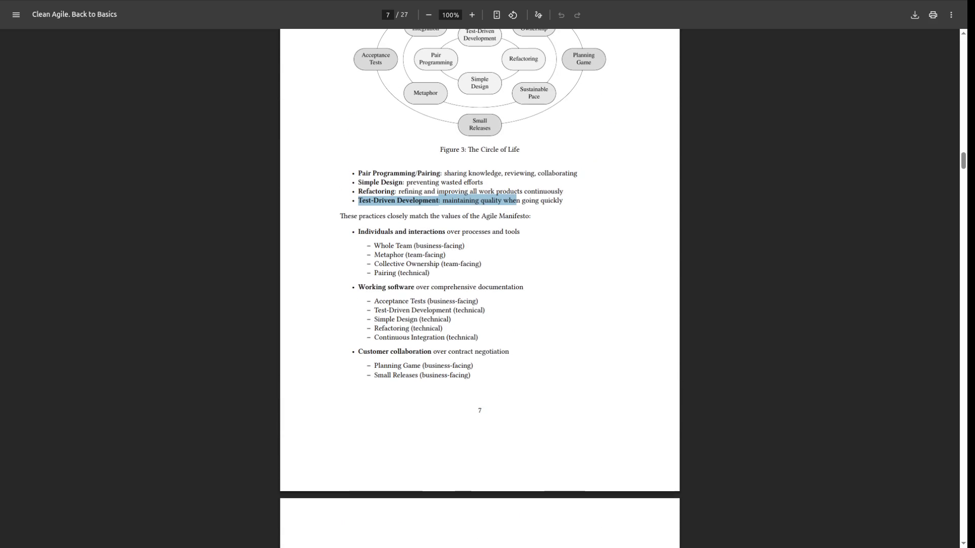
pyautogui.moveTo(358, 234)
pyautogui.mouseDown()
pyautogui.moveTo(465, 248)
pyautogui.moveTo(476, 266)
pyautogui.mouseUp()
pyautogui.click(476, 266)
pyautogui.moveTo(373, 249)
pyautogui.mouseDown()
pyautogui.moveTo(463, 248)
pyautogui.moveTo(501, 289)
pyautogui.moveTo(482, 289)
pyautogui.mouseUp()
pyautogui.click(482, 289)
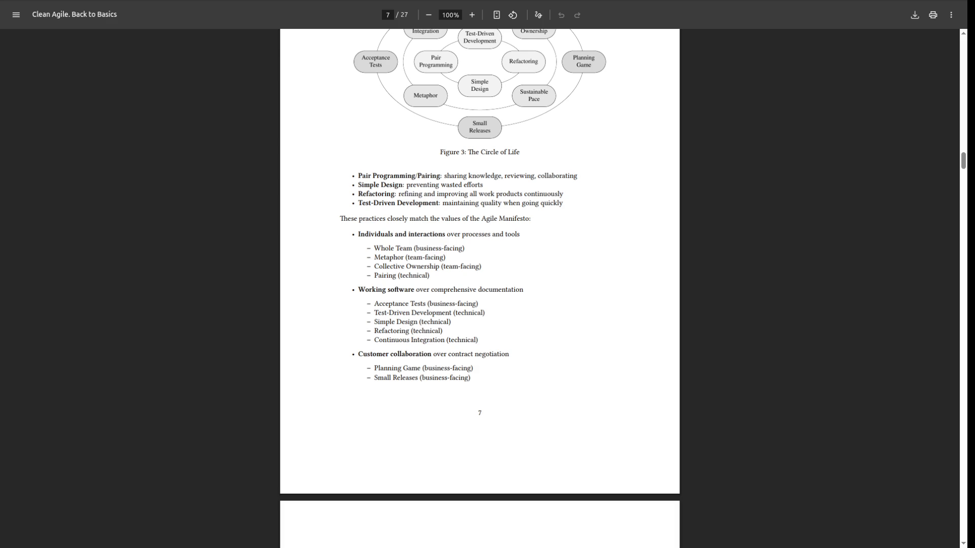
pyautogui.moveTo(358, 354)
pyautogui.mouseDown()
pyautogui.moveTo(474, 368)
pyautogui.moveTo(466, 377)
pyautogui.mouseUp()
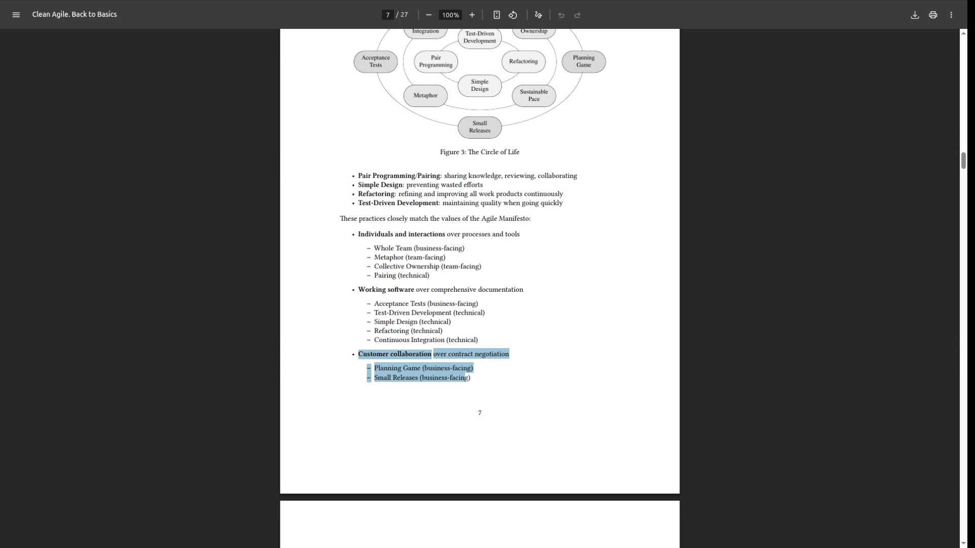
# Scroll the Clean Agile PDF back up from page 7 to page 6's Circle of Life figure.
pyautogui.scroll(3, 479, 285)
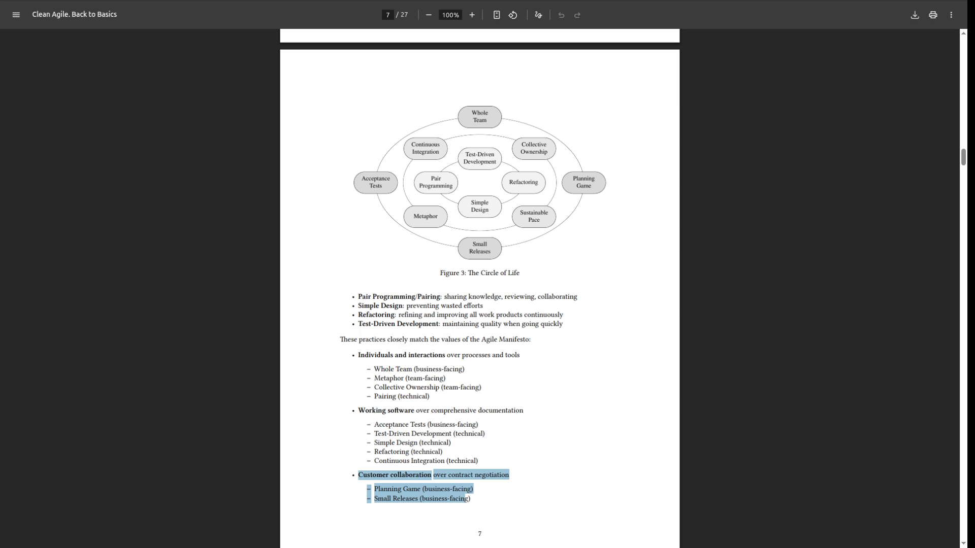
pyautogui.scroll(10, 480, 289)
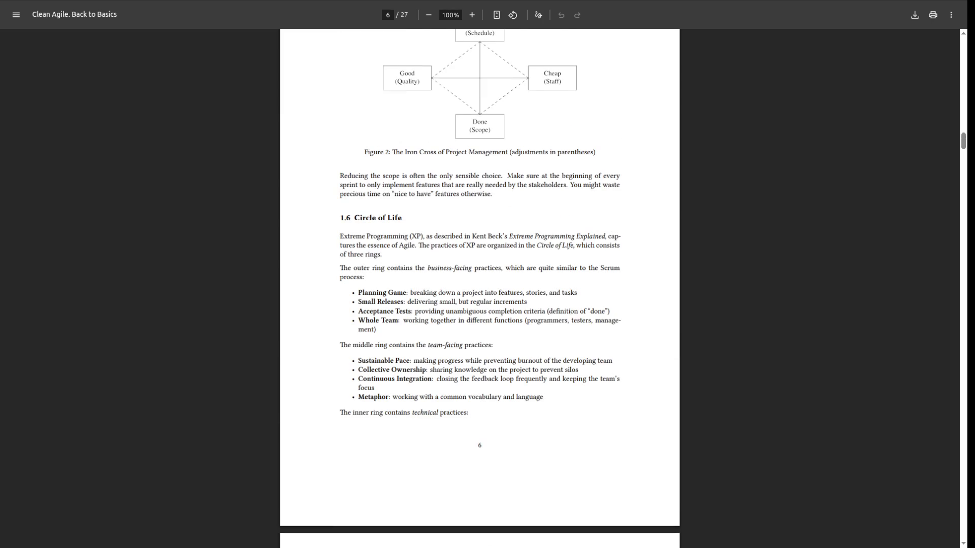
# Search Google for 'extreme programming' in a new tab and open its English Wikipedia article.
pyautogui.hotkey('ctrl', 't')
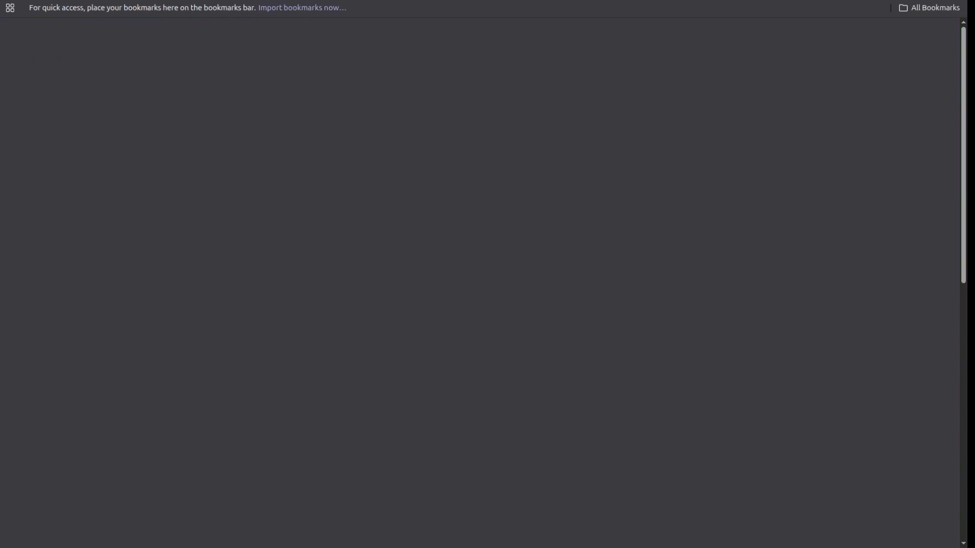
pyautogui.write('xp wikipecia')
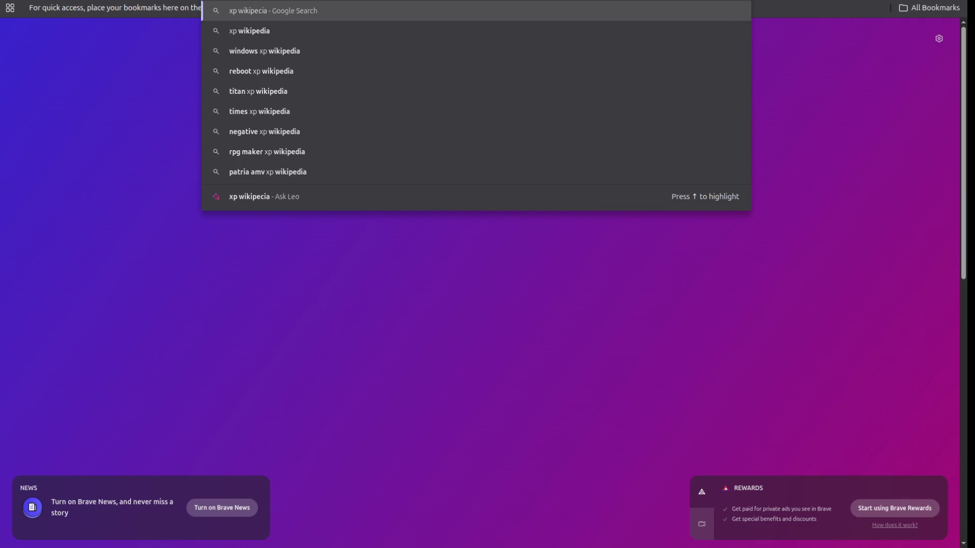
pyautogui.hotkey('ctrl', 'a')
pyautogui.write('extreme pro')
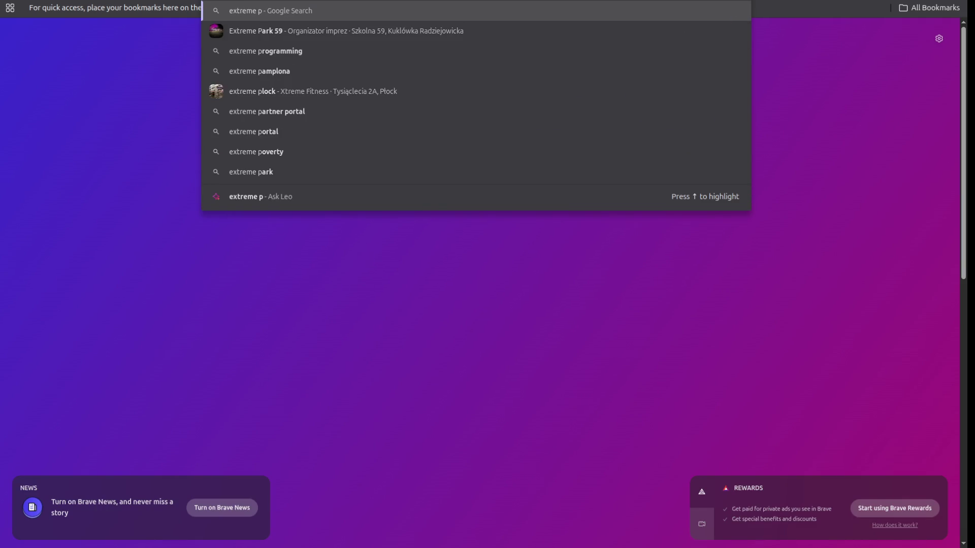
pyautogui.press('Down')
pyautogui.press('Return')
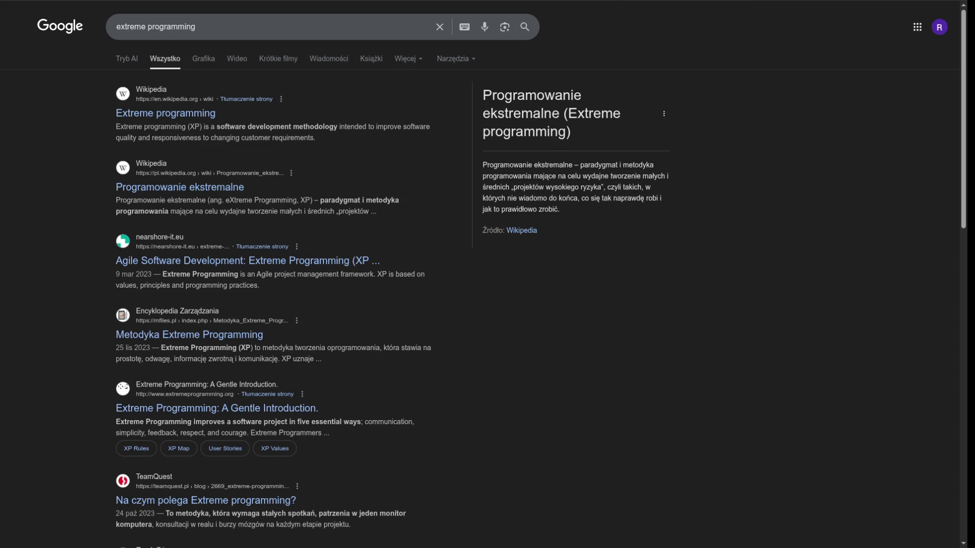
pyautogui.click(165, 113)
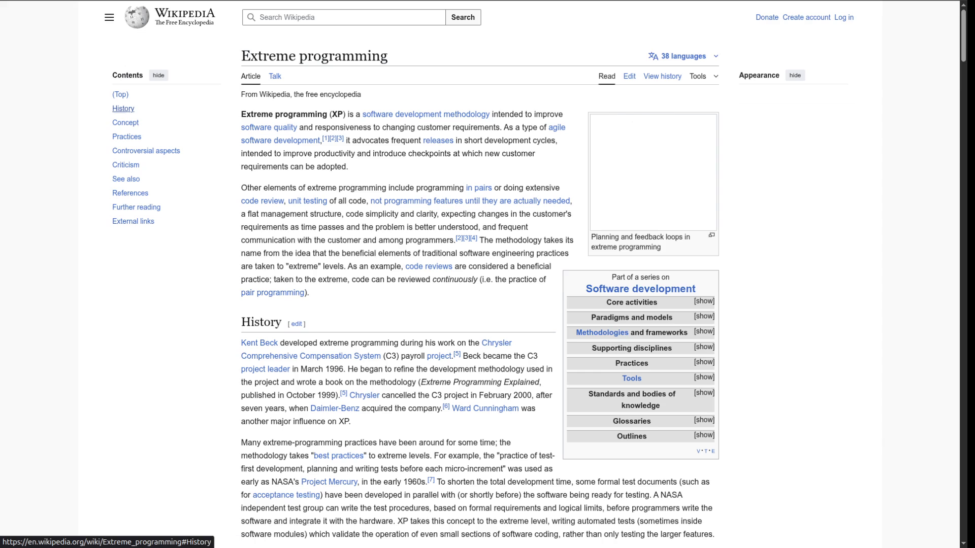
# Highlight 'March 1996' and 'C3' in the History section, then return to the Clean Agile PDF.
pyautogui.scroll(-5, 479, 275)
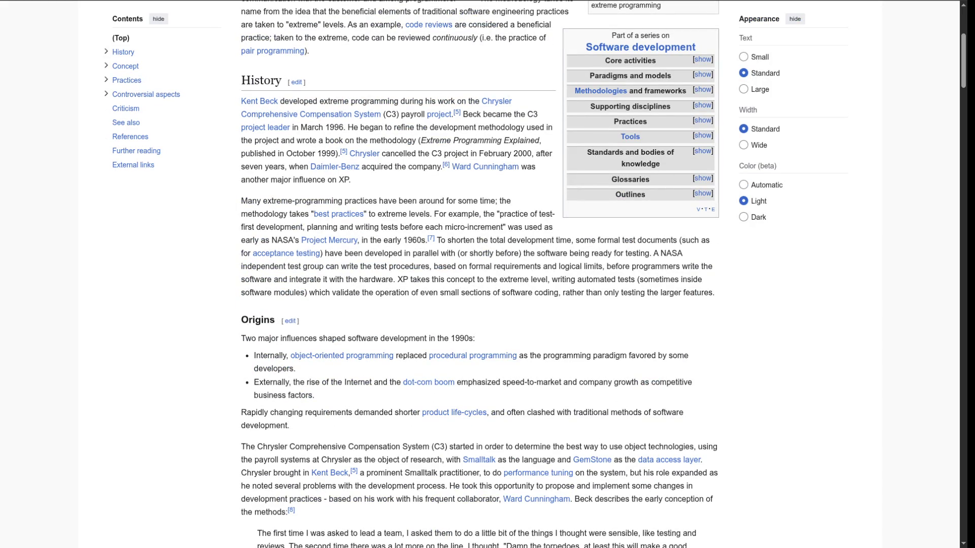
pyautogui.moveTo(324, 128); pyautogui.dragTo(387, 128)
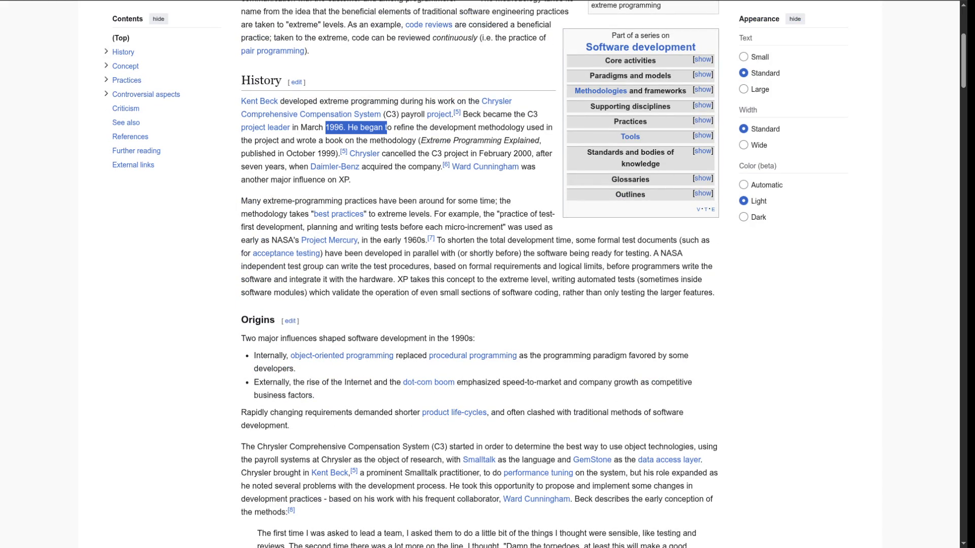
pyautogui.doubleClick(531, 115)
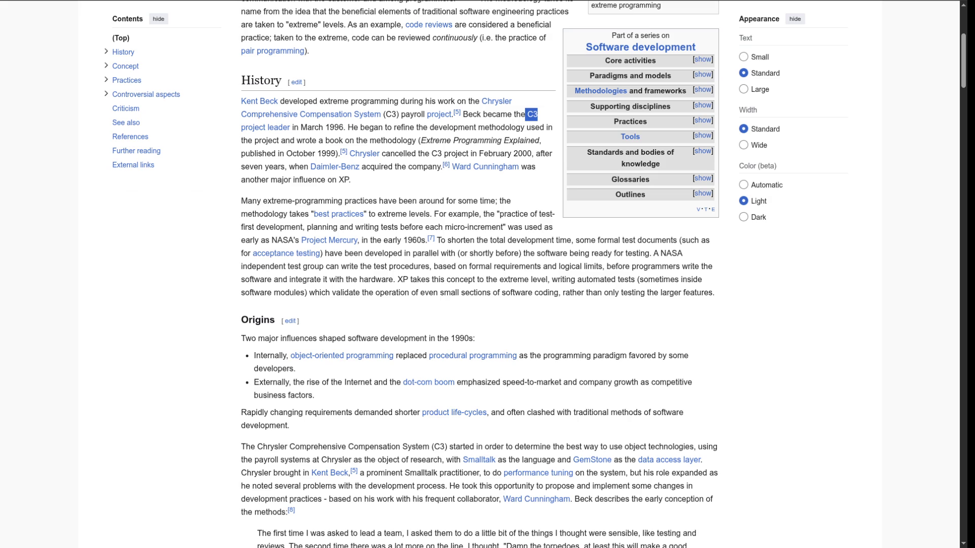
pyautogui.click(532, 114)
pyautogui.doubleClick(532, 115)
pyautogui.hotkey('ctrl', 'Tab')
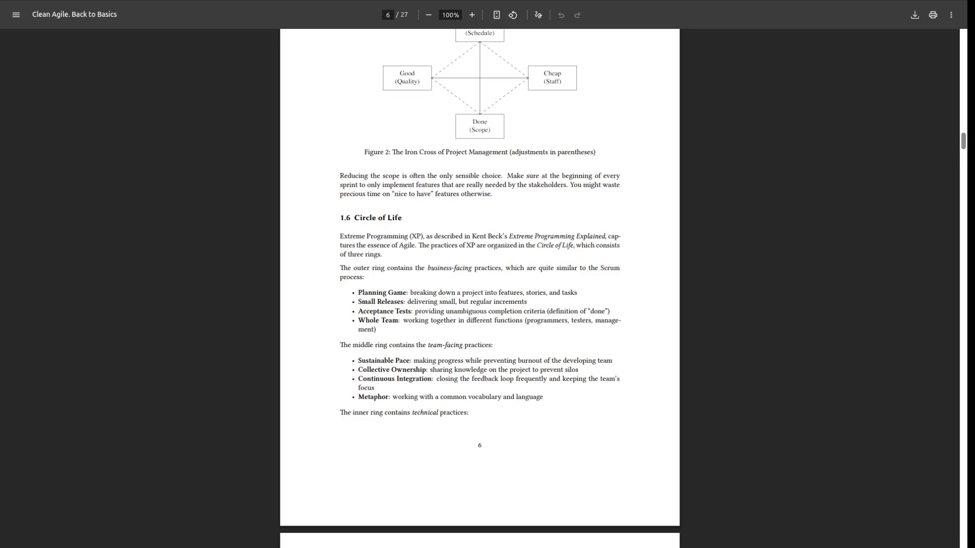
# Select the Metaphor bullet line in section 1.6 on page 6, then open a new browser tab.
pyautogui.scroll(10, 480, 282)
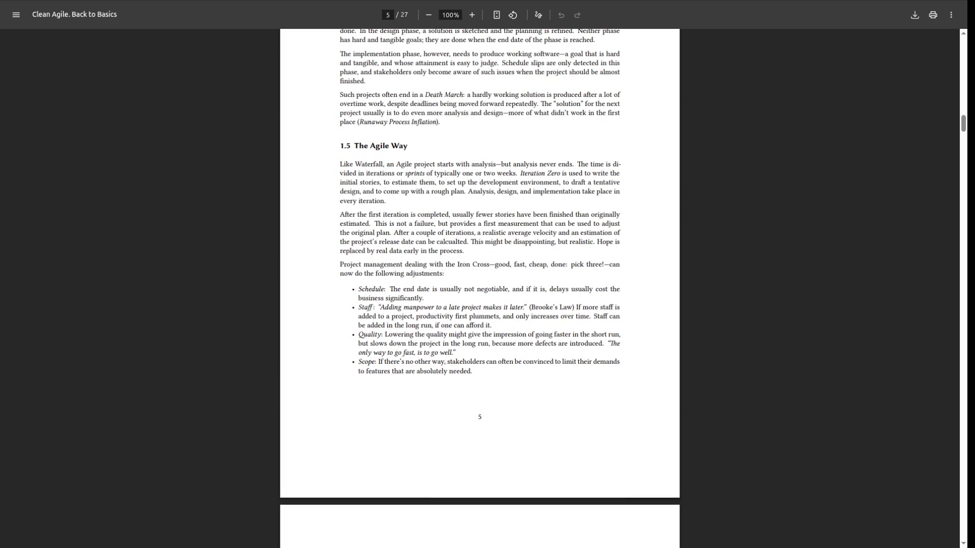
pyautogui.scroll(5, 480, 282)
pyautogui.scroll(4, 480, 281)
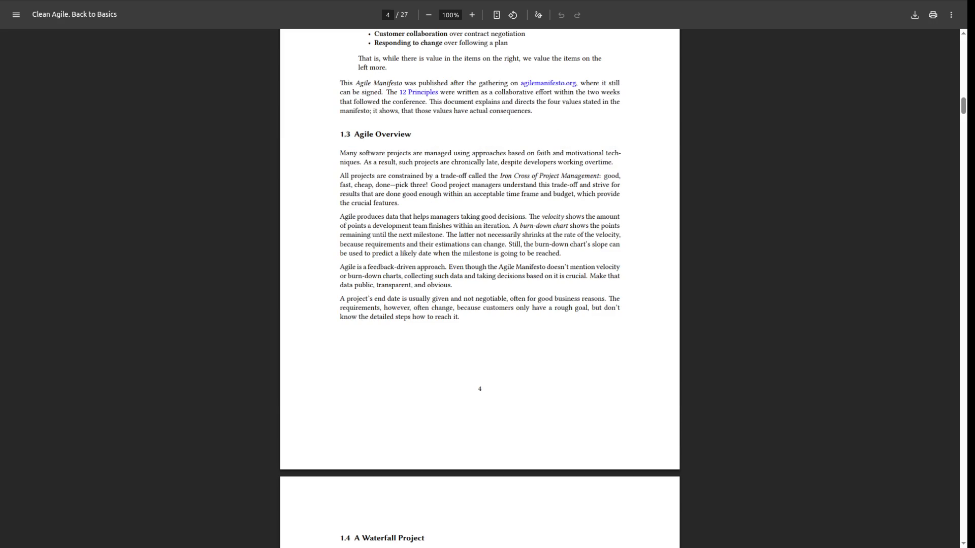
pyautogui.scroll(4, 479, 282)
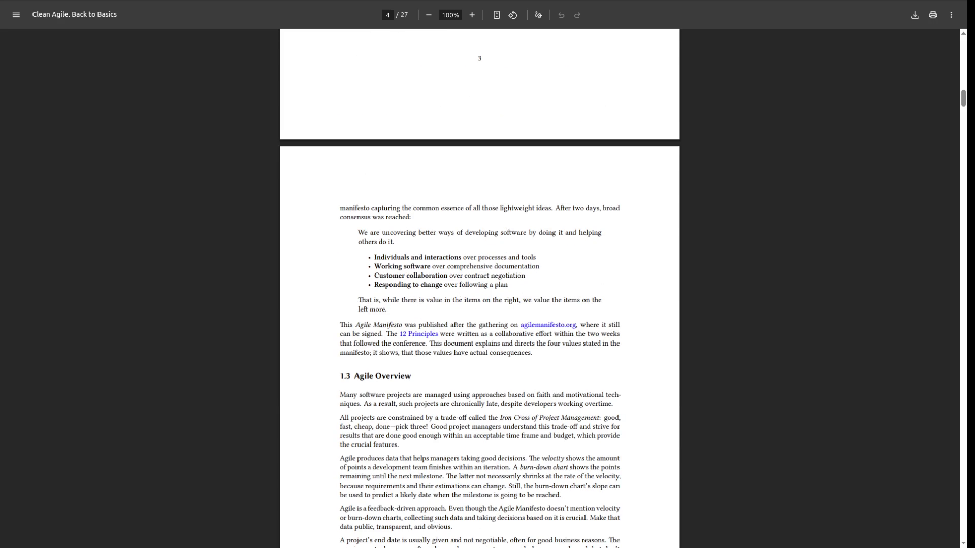
pyautogui.scroll(10, 479, 282)
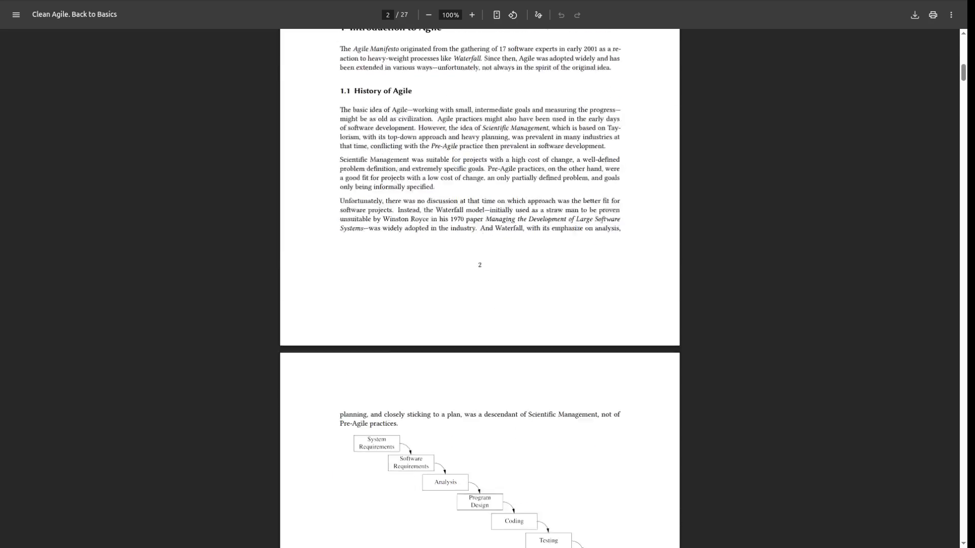
pyautogui.scroll(-20, 479, 282)
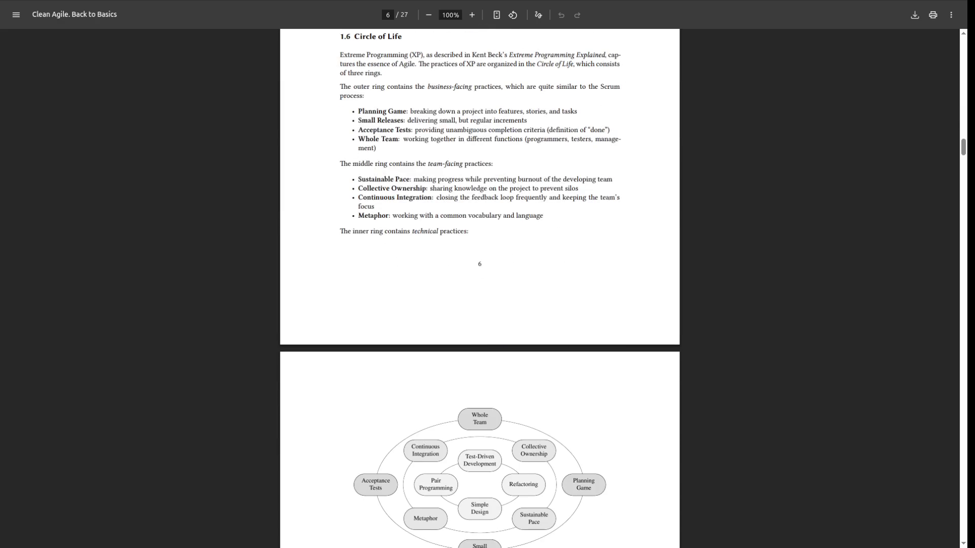
pyautogui.scroll(-1, 480, 282)
pyautogui.moveTo(358, 155); pyautogui.dragTo(543, 155)
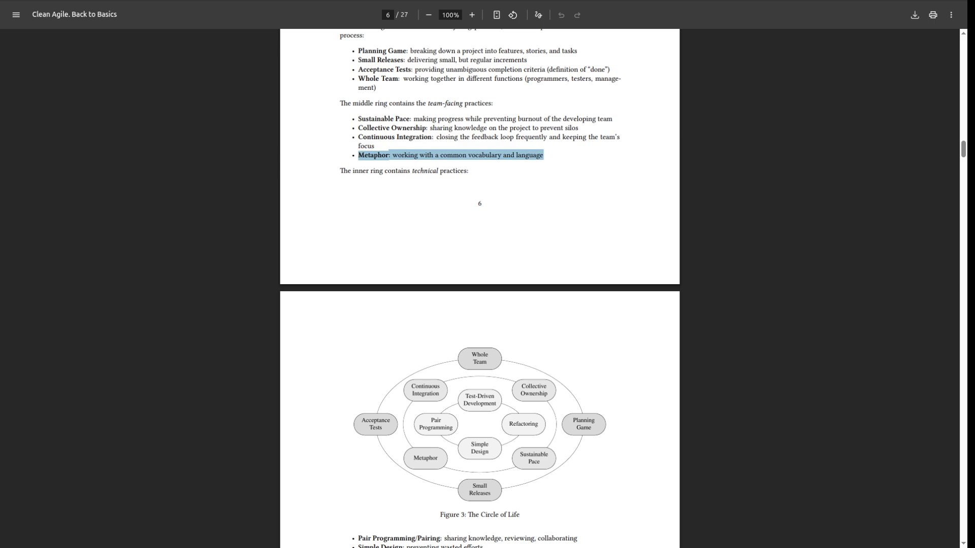
pyautogui.scroll(-2, 479, 288)
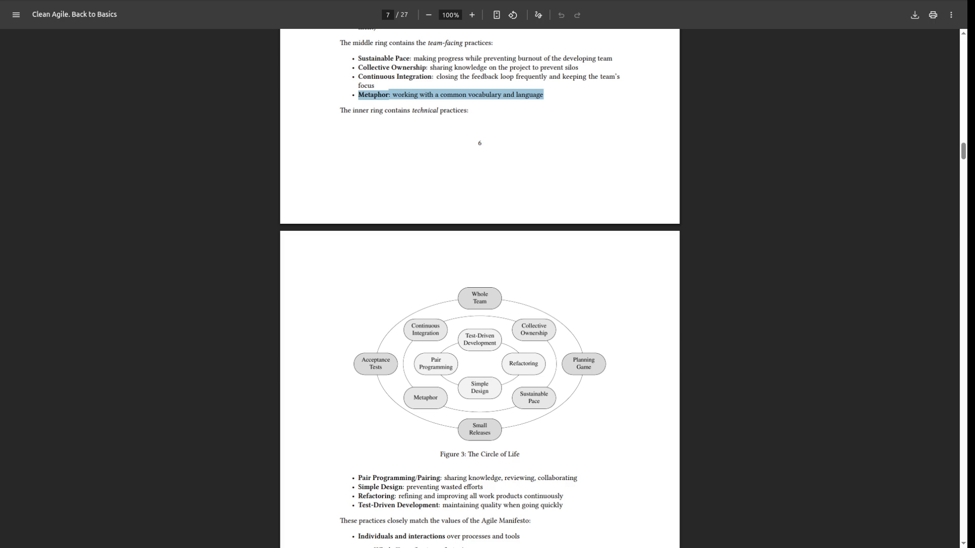
pyautogui.hotkey('ctrl', 't')
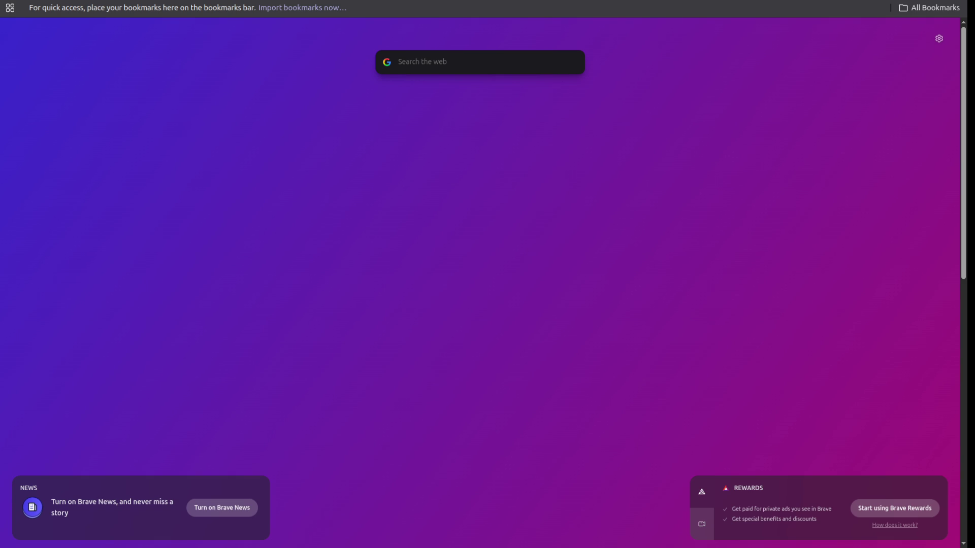
pyautogui.hotkey('ctrl', 'Tab')
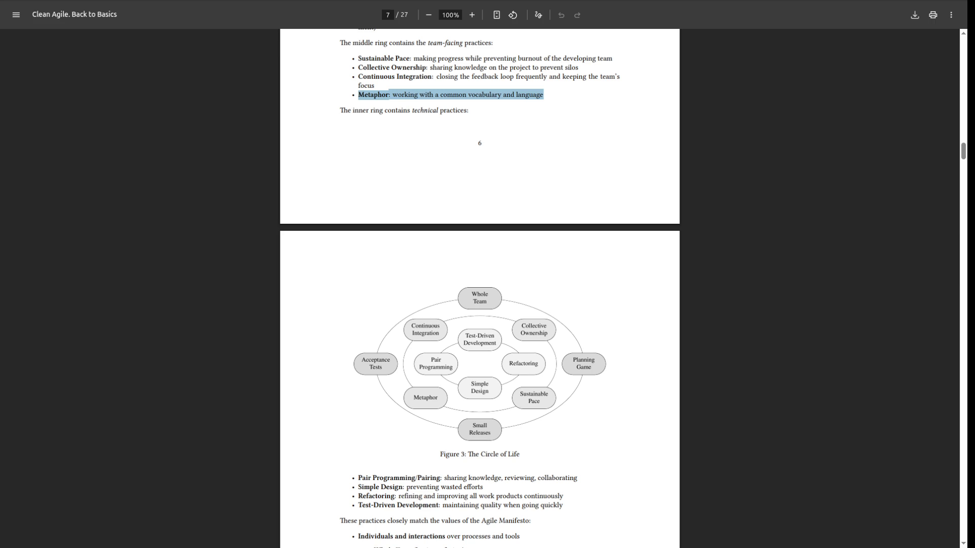
pyautogui.scroll(2, 479, 284)
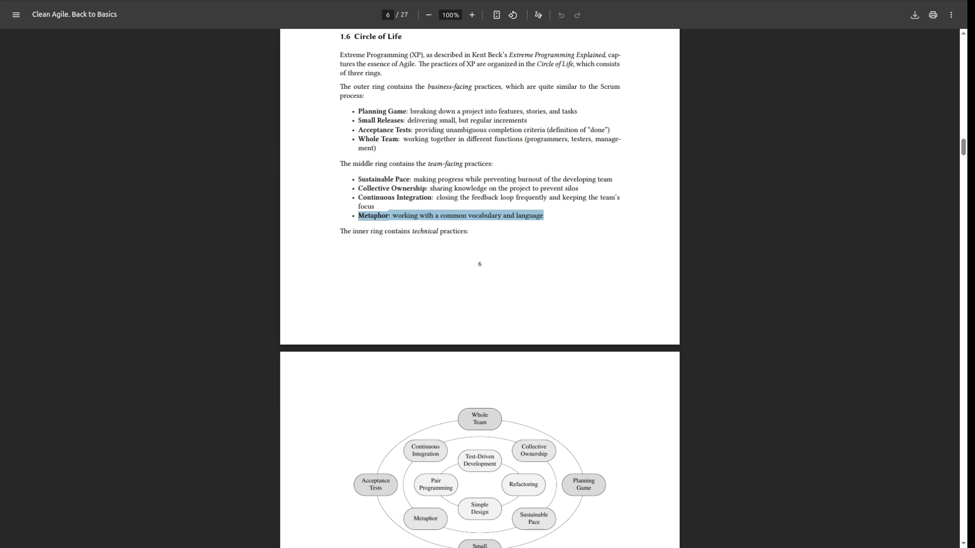
# Select the four middle-ring practices, Sustainable Pace to Metaphor, clear the selection, and open a new tab.
pyautogui.press('Escape')
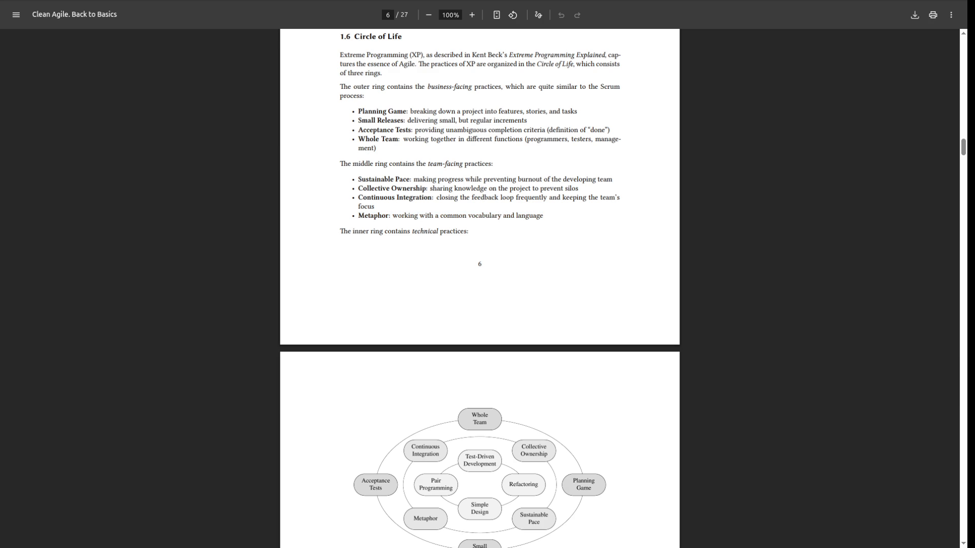
pyautogui.moveTo(358, 178); pyautogui.dragTo(543, 216)
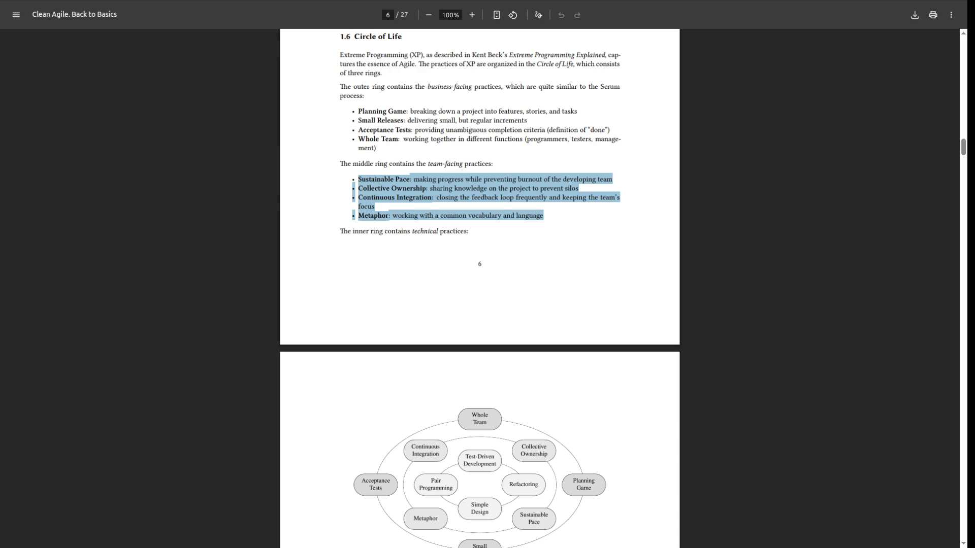
pyautogui.press('Escape')
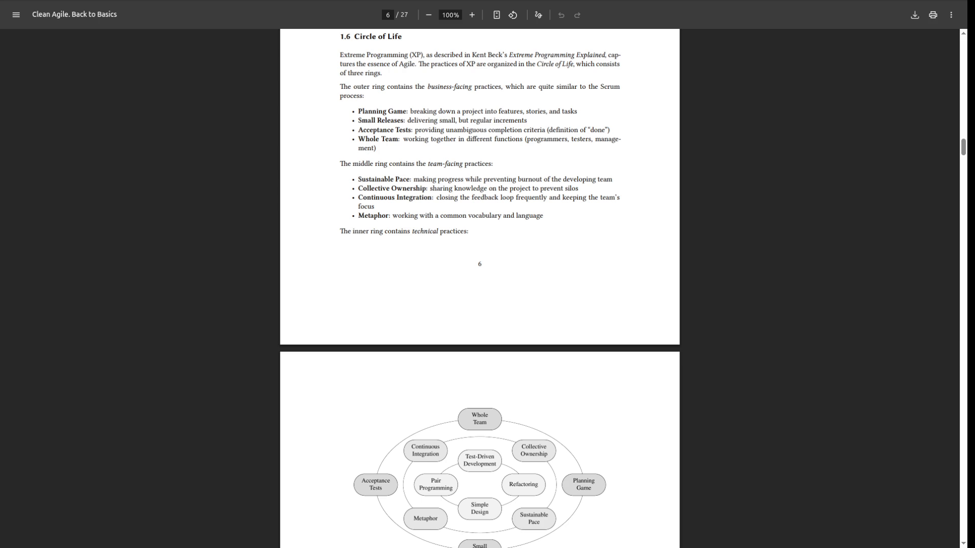
pyautogui.hotkey('ctrl', 't')
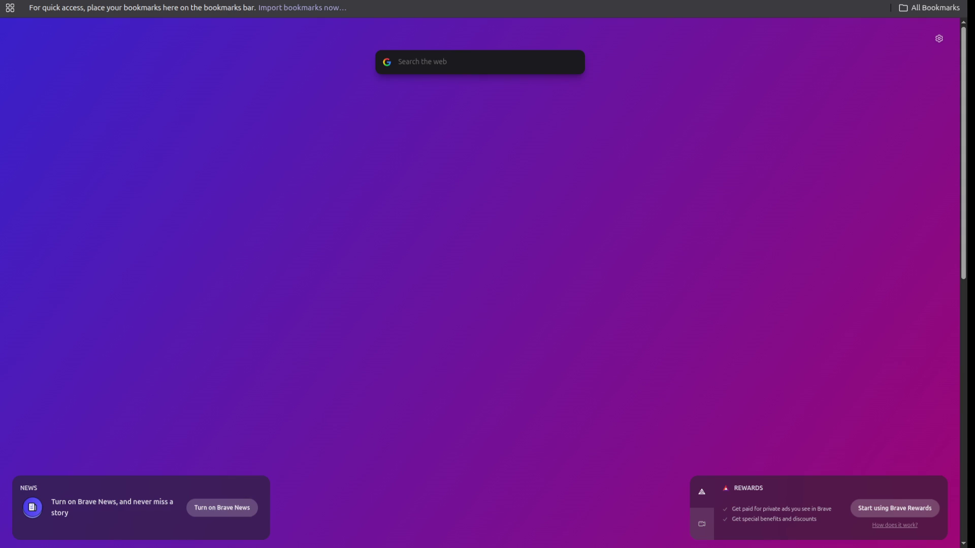
# Close the new tab to return to the Clean Agile PDF on page 6.
pyautogui.hotkey('ctrl', 'w')
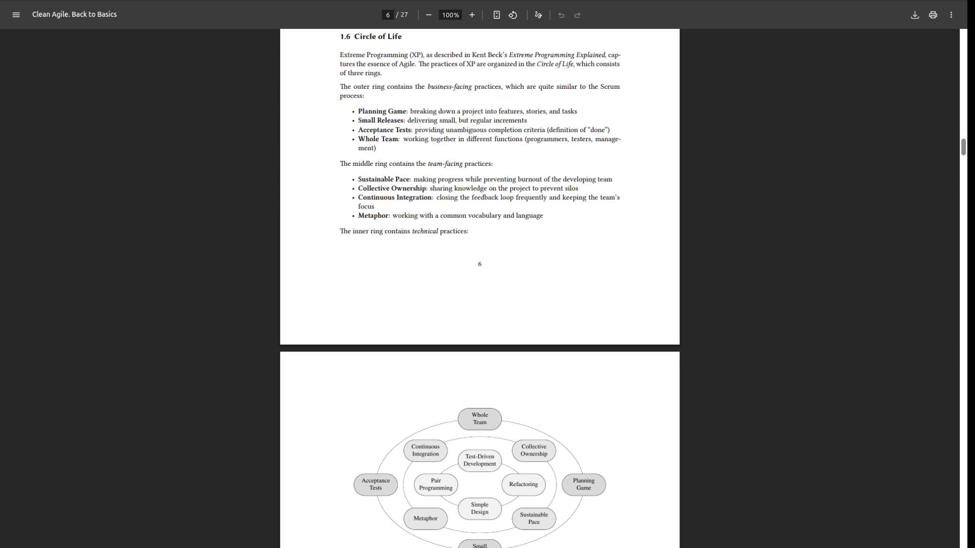
# Scroll down to the Circle of Life figure, then back up past section 1.6 to page 5.
pyautogui.scroll(-2, 479, 288)
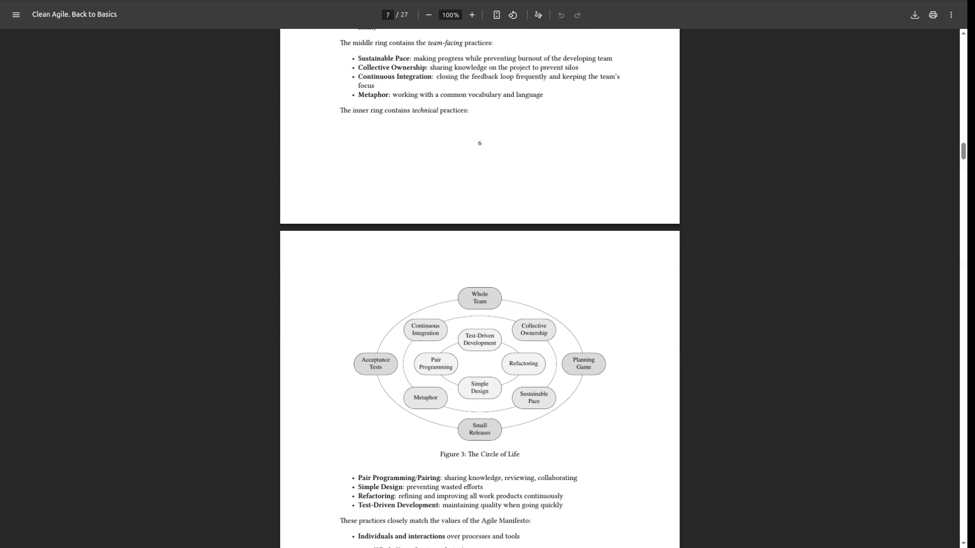
pyautogui.scroll(5, 479, 288)
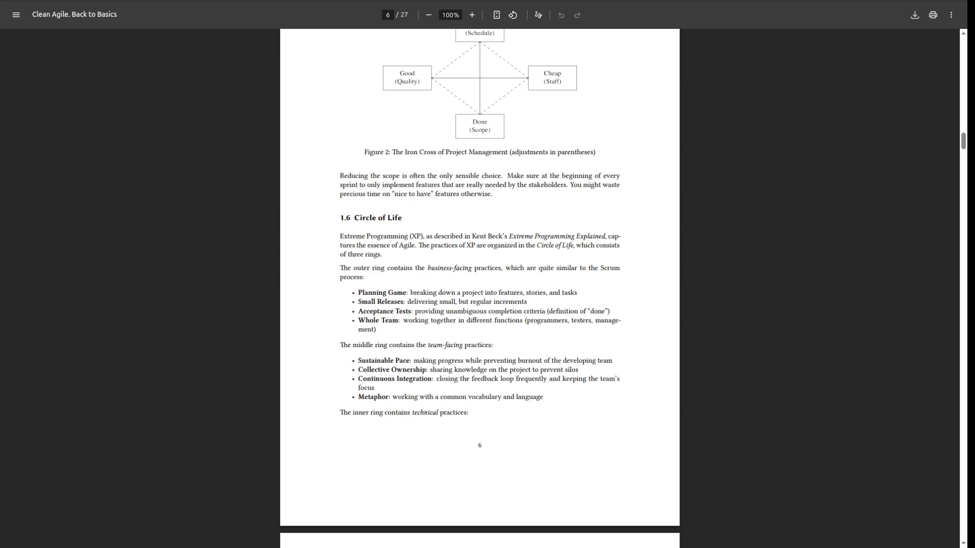
pyautogui.scroll(10, 480, 284)
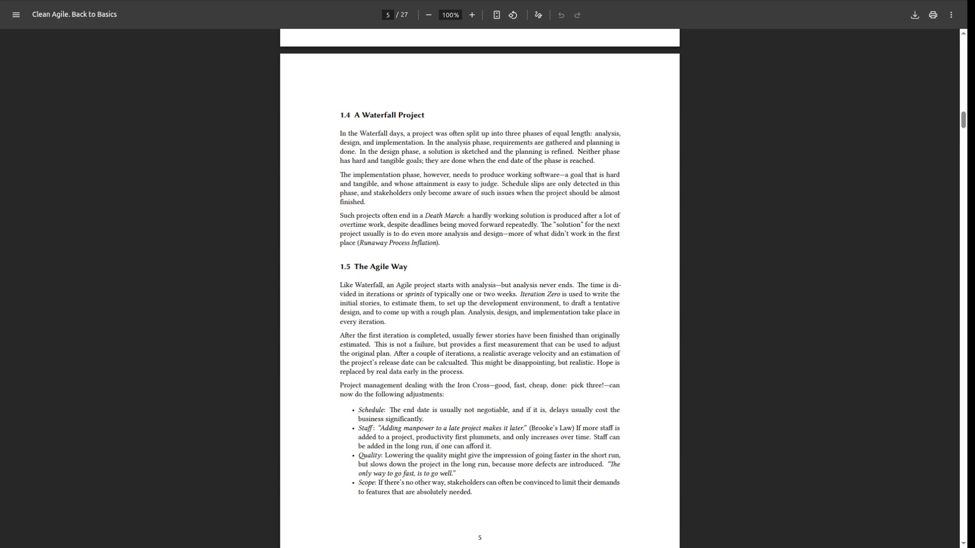
# Scroll up to page 1 of Clean Agile to read the title and Contents list.
pyautogui.scroll(20, 479, 289)
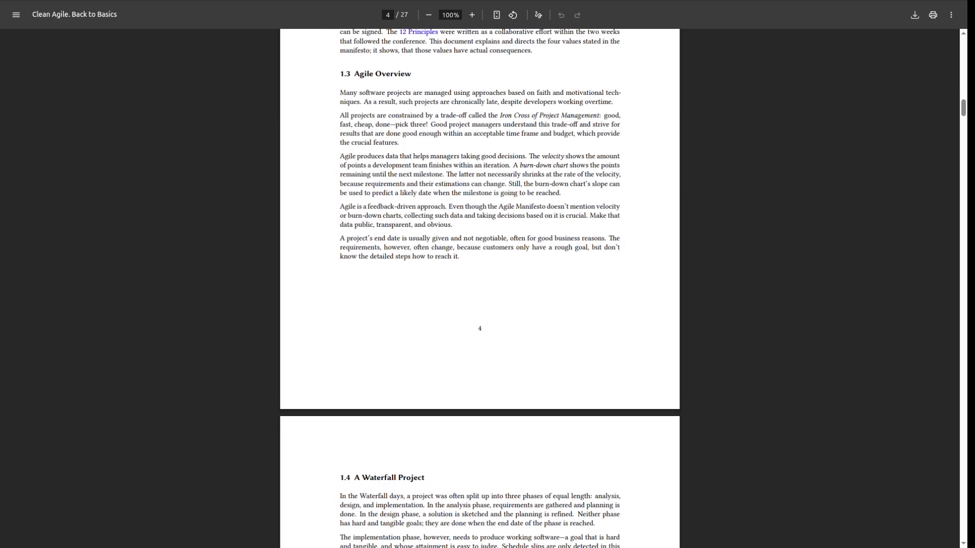
pyautogui.scroll(15, 480, 288)
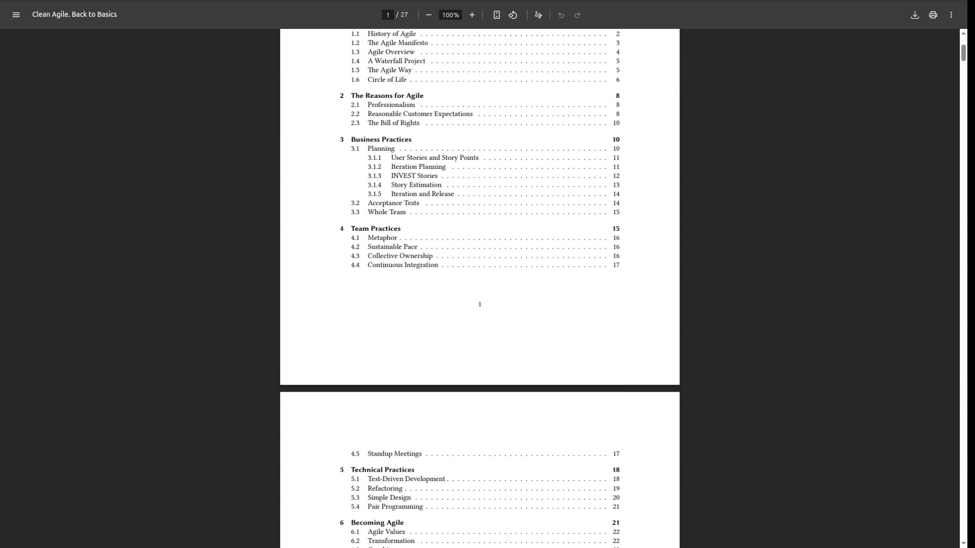
pyautogui.scroll(4, 480, 289)
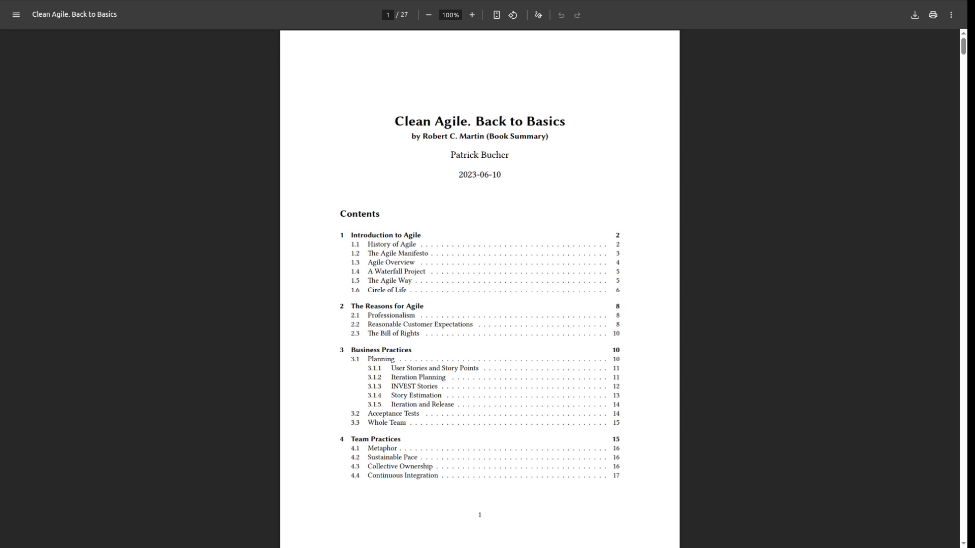
pyautogui.scroll(-5, 480, 288)
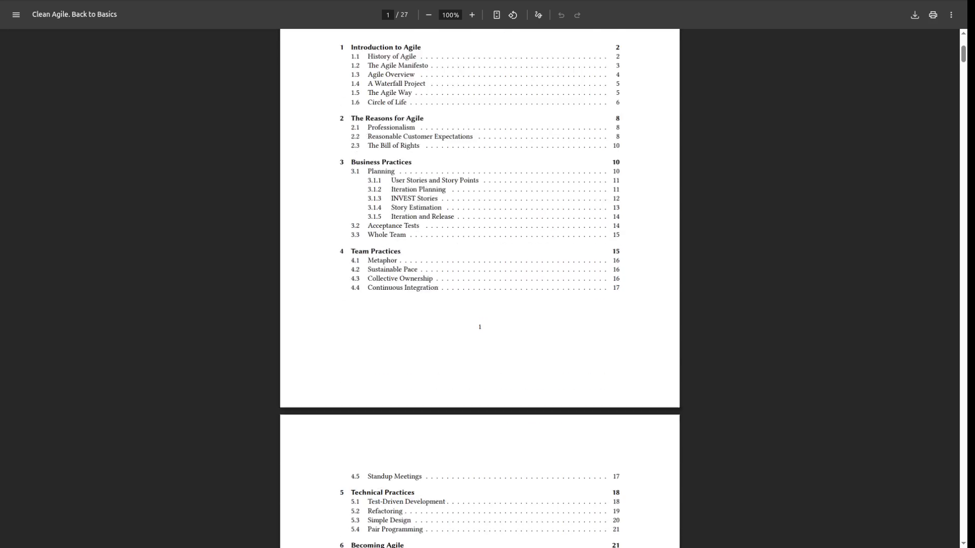
pyautogui.scroll(4, 479, 288)
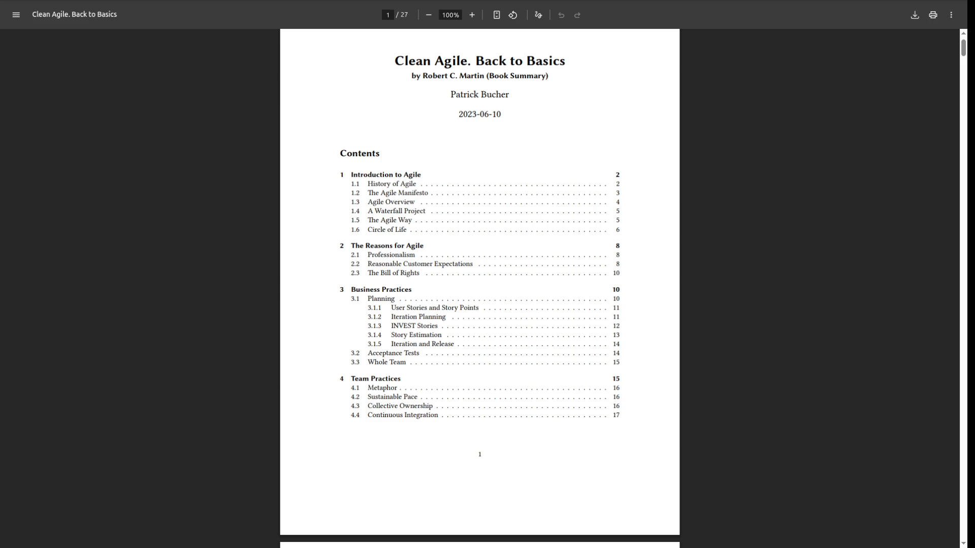
pyautogui.scroll(-5, 479, 284)
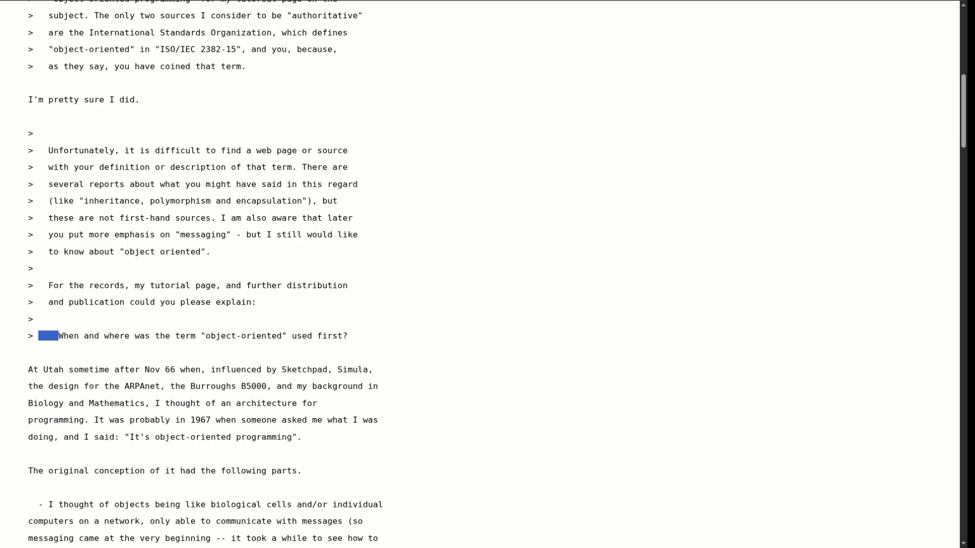
# Scroll down the plain-text email on the origins of 'object-oriented'.
pyautogui.scroll(-7, 479, 274)
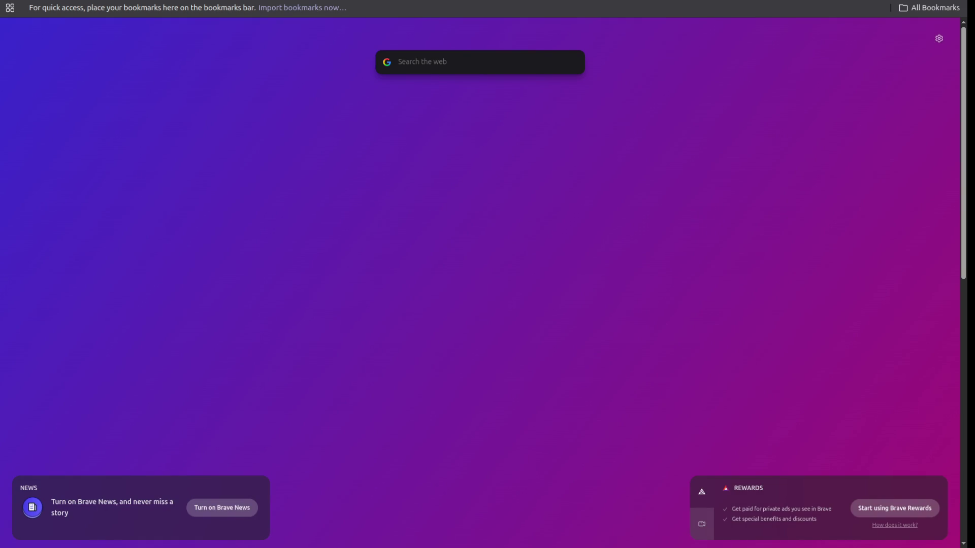
# Search 'twit' and go to Twitch's Software and Game Development category page.
pyautogui.write('soft')
pyautogui.press('BackSpace')
pyautogui.press('BackSpace')
pyautogui.press('BackSpace')
pyautogui.write('twit')
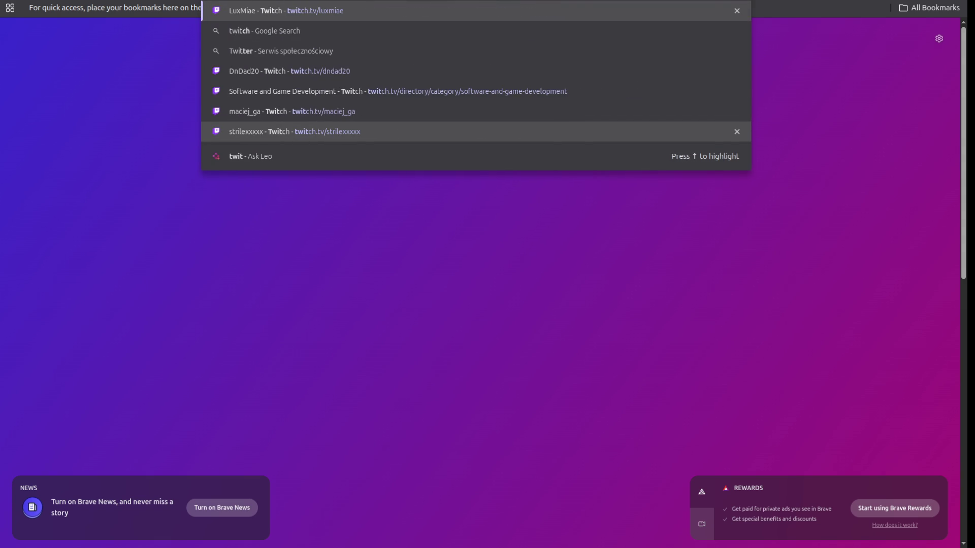
pyautogui.press('Down')
pyautogui.press('Down')
pyautogui.press('Down')
pyautogui.press('Return')
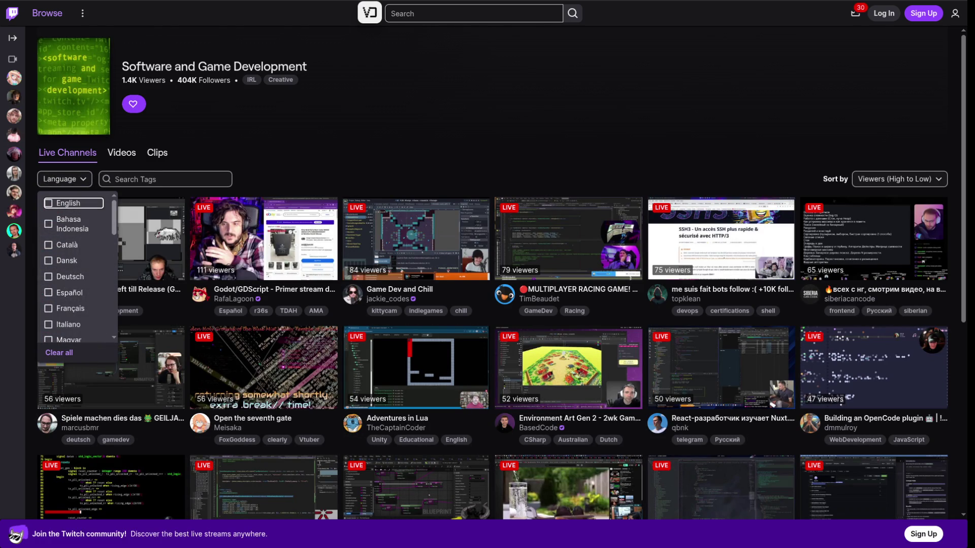
# Filter live channels to English streams and open the Live coding tools and games stream.
pyautogui.scroll(-5, 487, 274)
pyautogui.scroll(5, 487, 274)
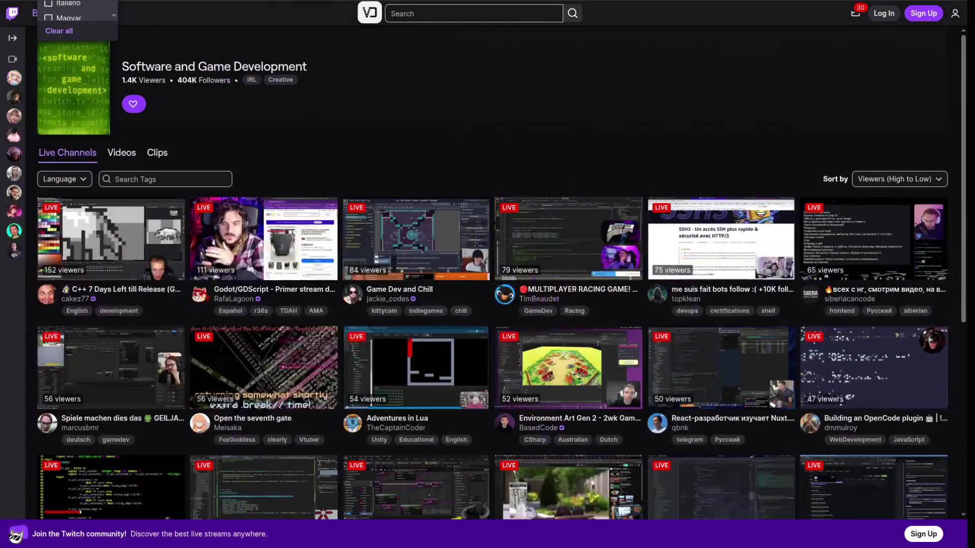
pyautogui.scroll(-5, 76, 266)
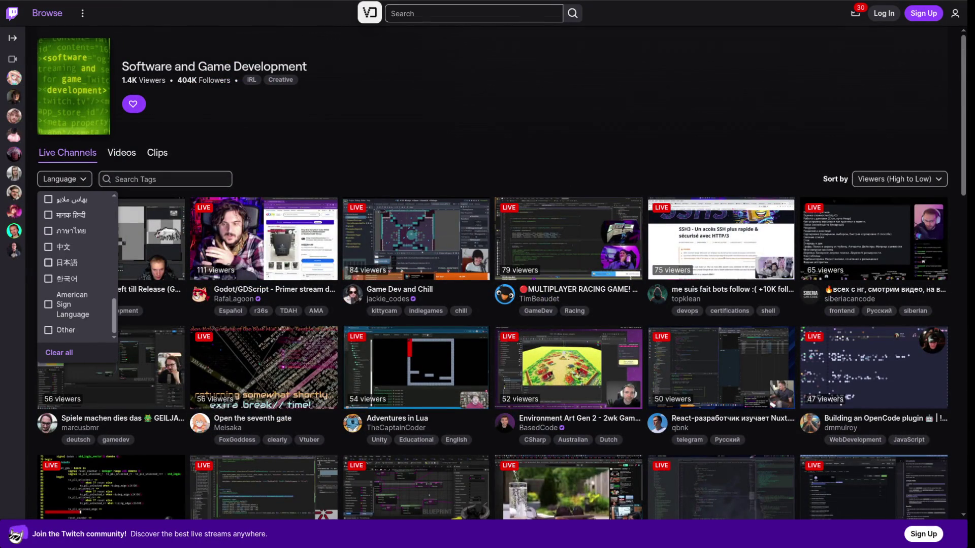
pyautogui.scroll(3, 76, 267)
pyautogui.click(48, 262)
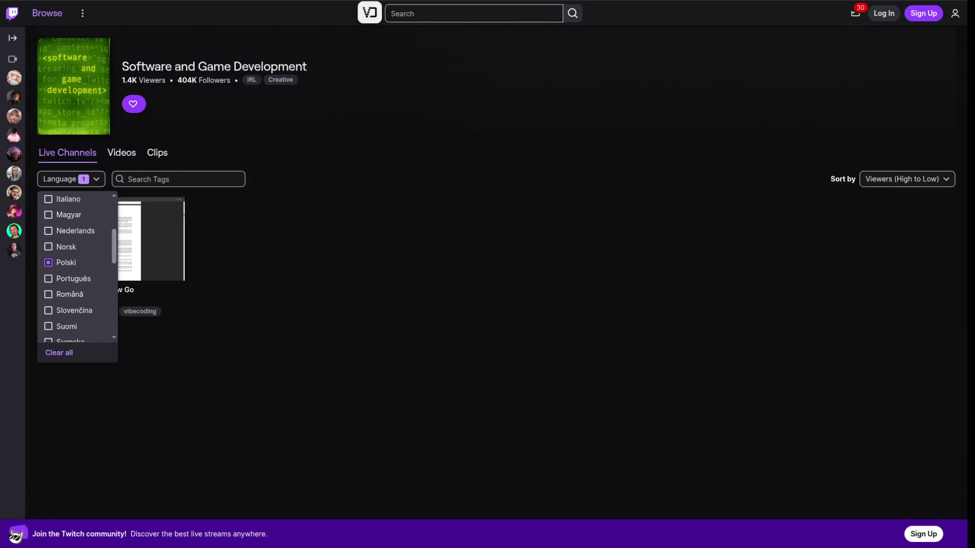
pyautogui.click(49, 263)
pyautogui.scroll(3, 77, 267)
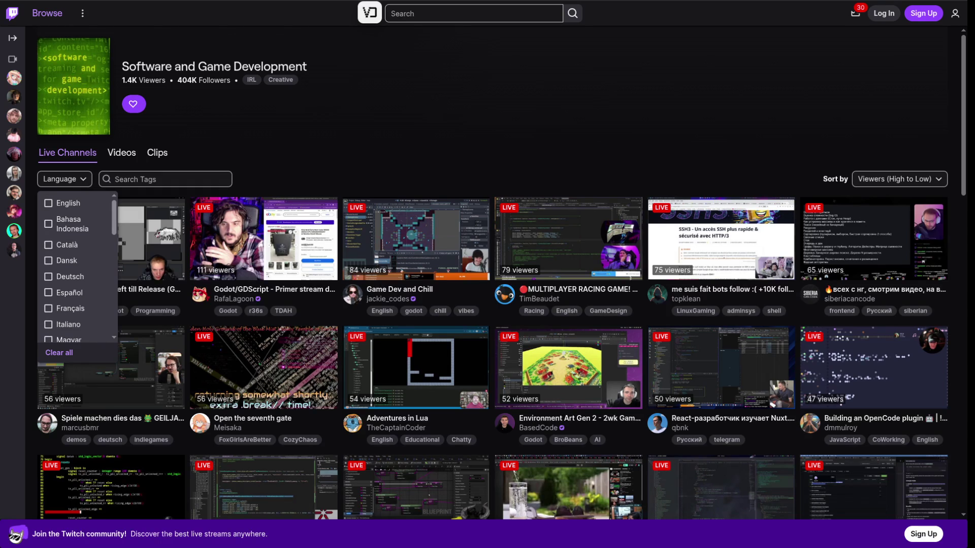
pyautogui.click(48, 203)
pyautogui.press('Escape')
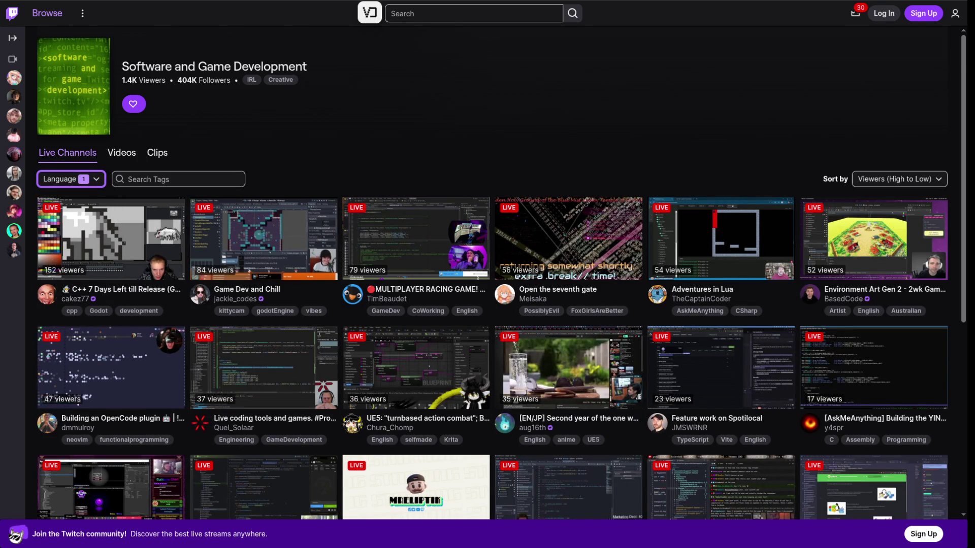
pyautogui.scroll(-2, 264, 244)
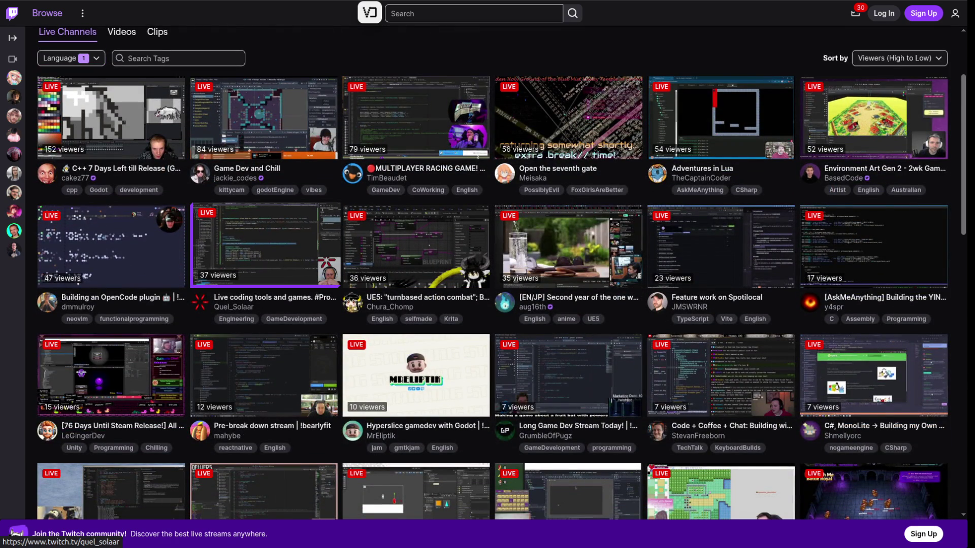
pyautogui.click(264, 244)
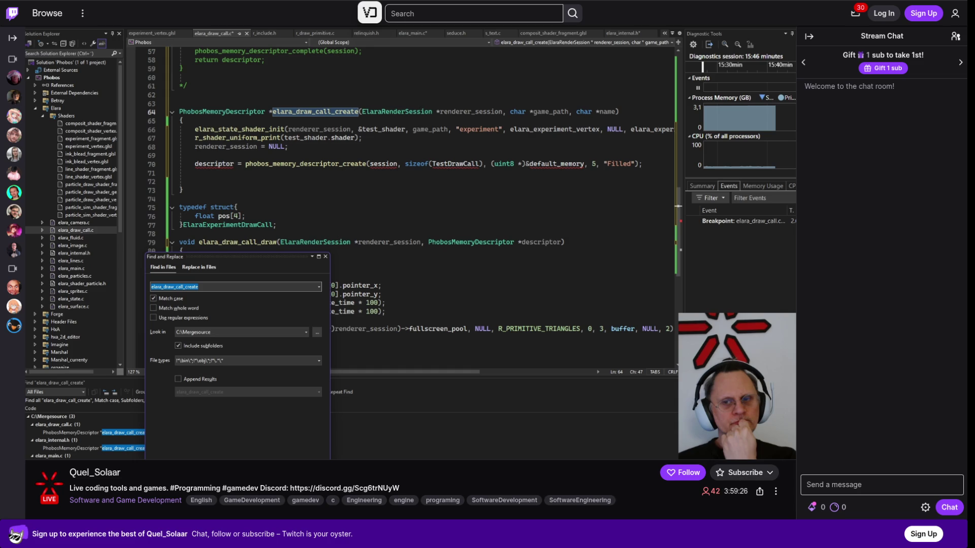
# Scroll through the Live coding tools and games stream page while it plays.
pyautogui.scroll(-3, 411, 274)
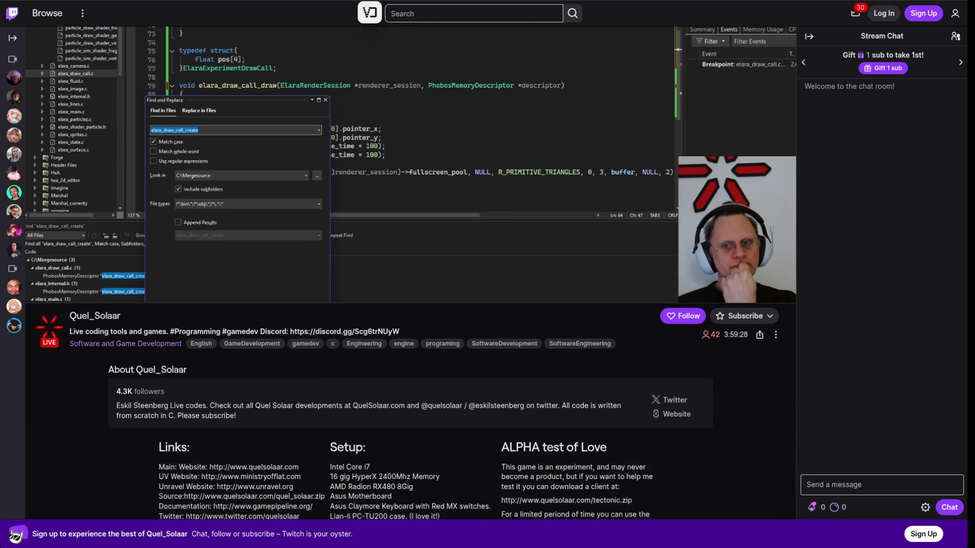
pyautogui.scroll(1, 410, 274)
pyautogui.scroll(2, 322, 206)
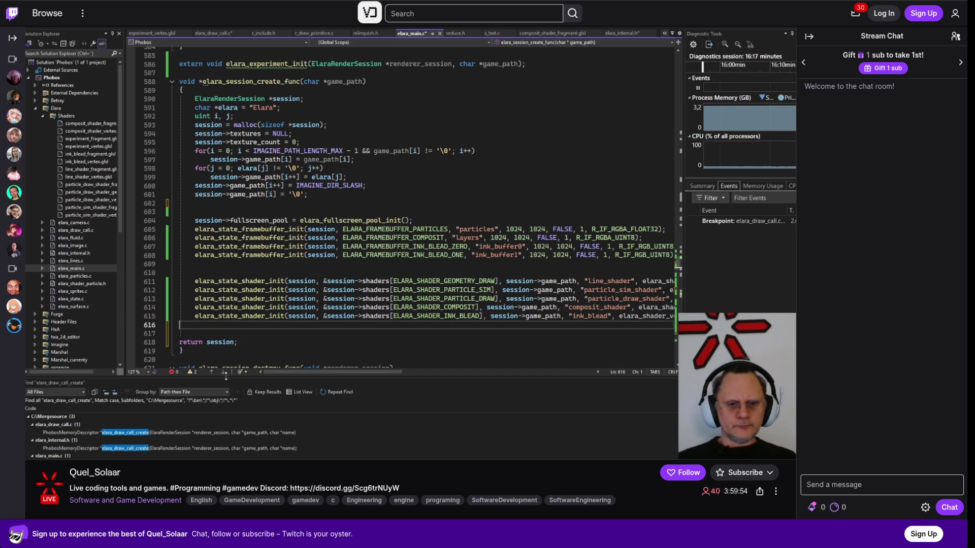
pyautogui.moveTo(226, 376)
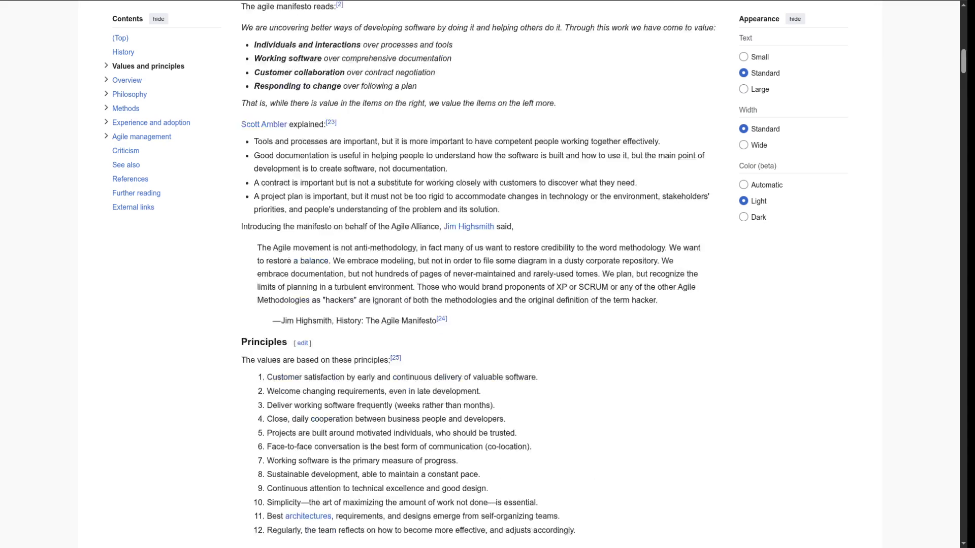
# Scroll the Wikipedia agile article down to its History section on the Snowbird meeting.
pyautogui.scroll(-10, 428, 176)
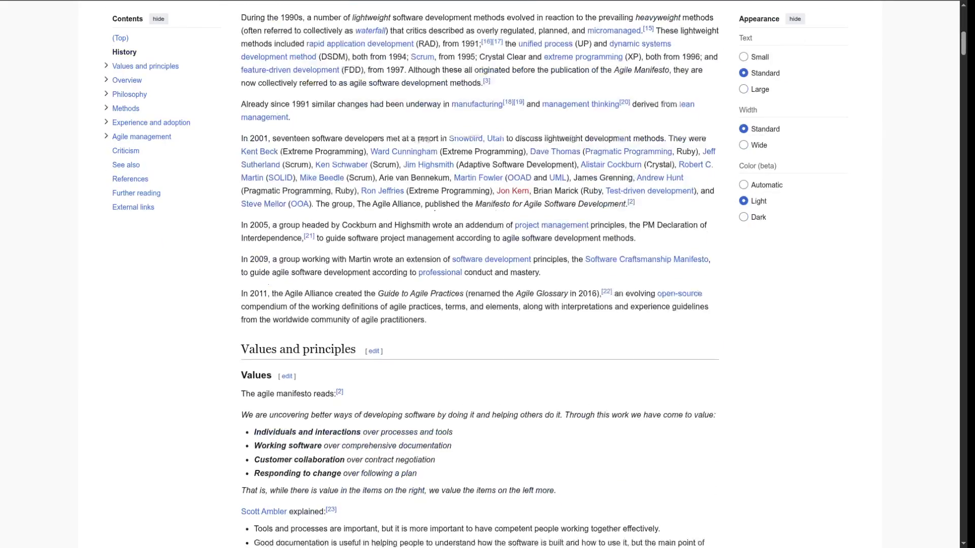